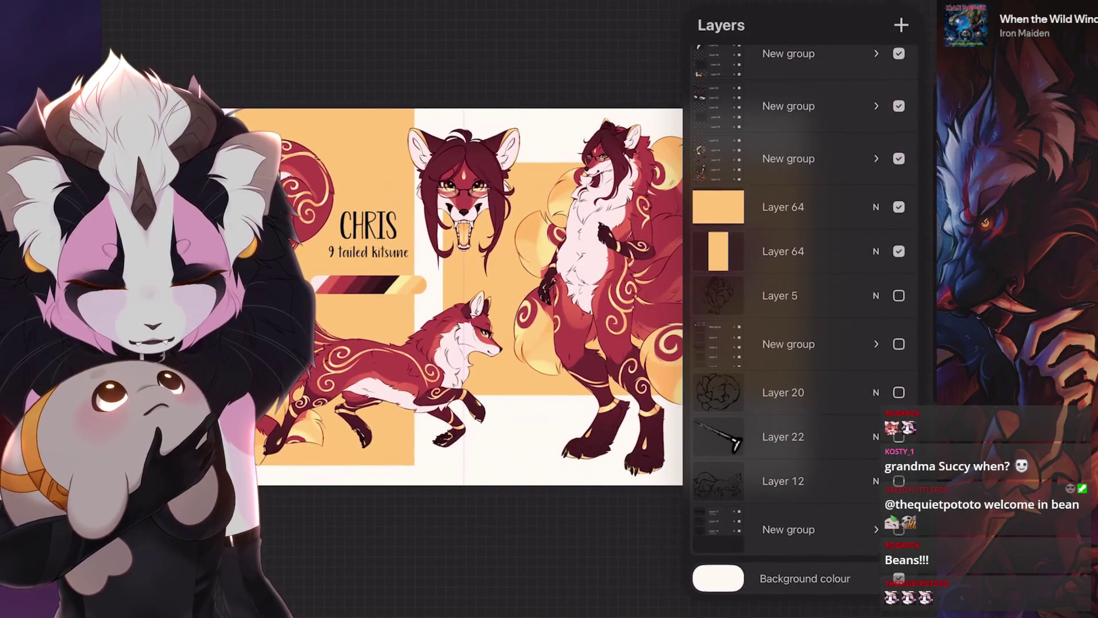
# Add a new empty layer, Layer 66, above the yellow background panel layer.
pyautogui.scroll(10, 804, 320)
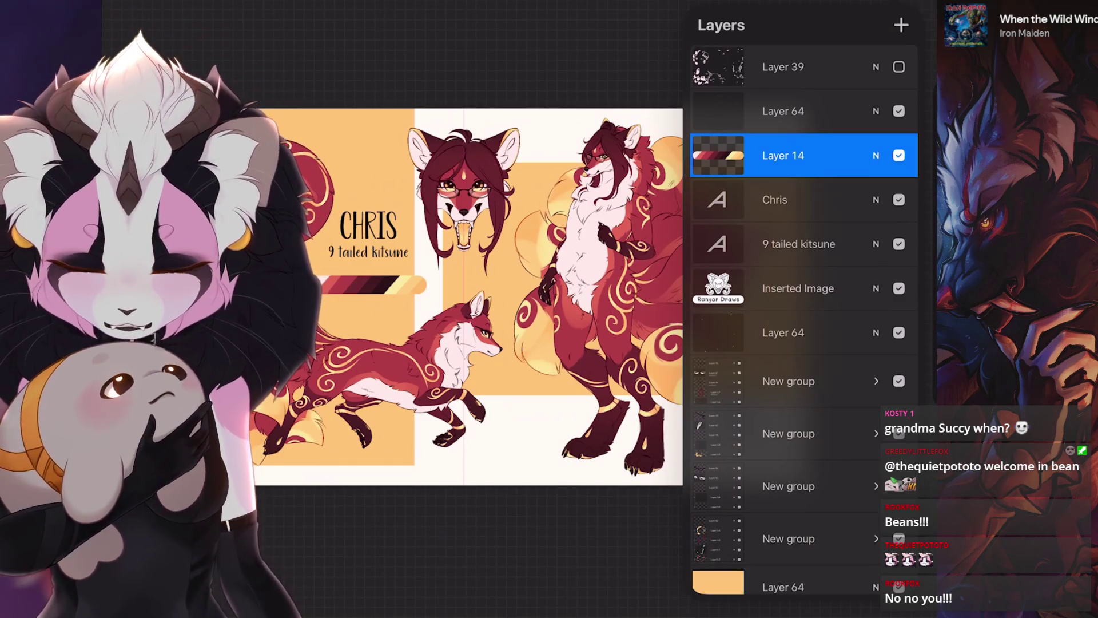
pyautogui.press('l')
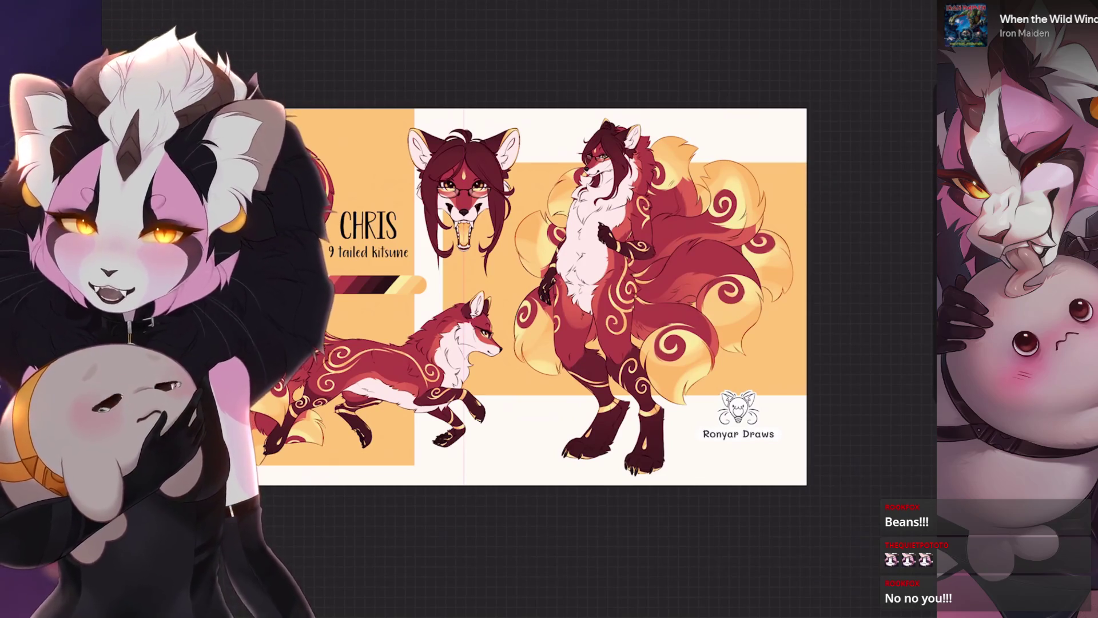
pyautogui.press('l')
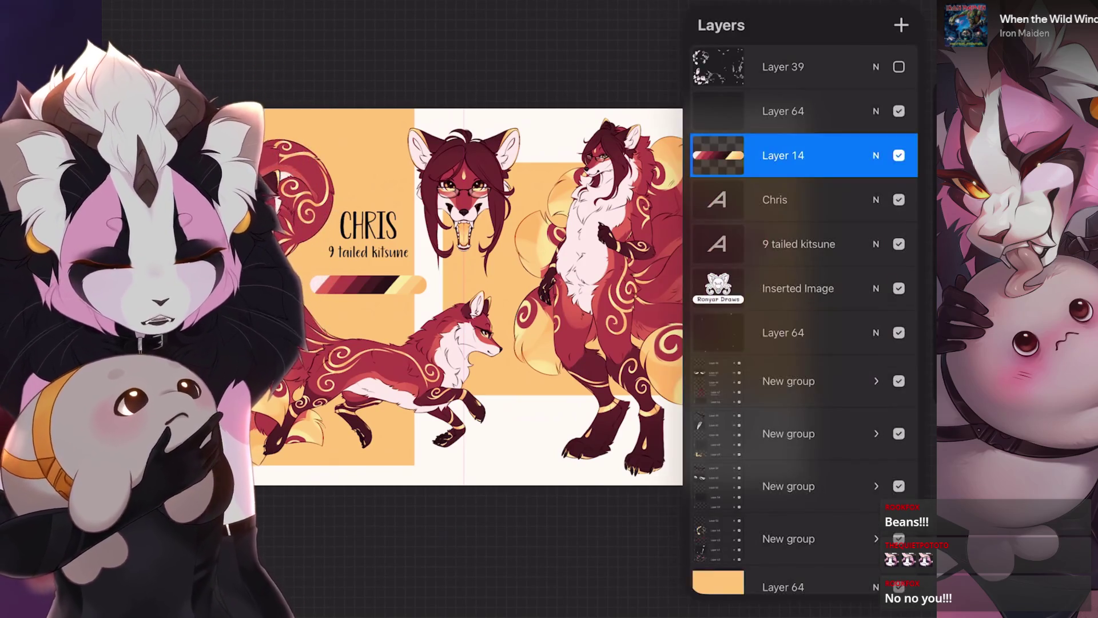
pyautogui.scroll(-7, 804, 320)
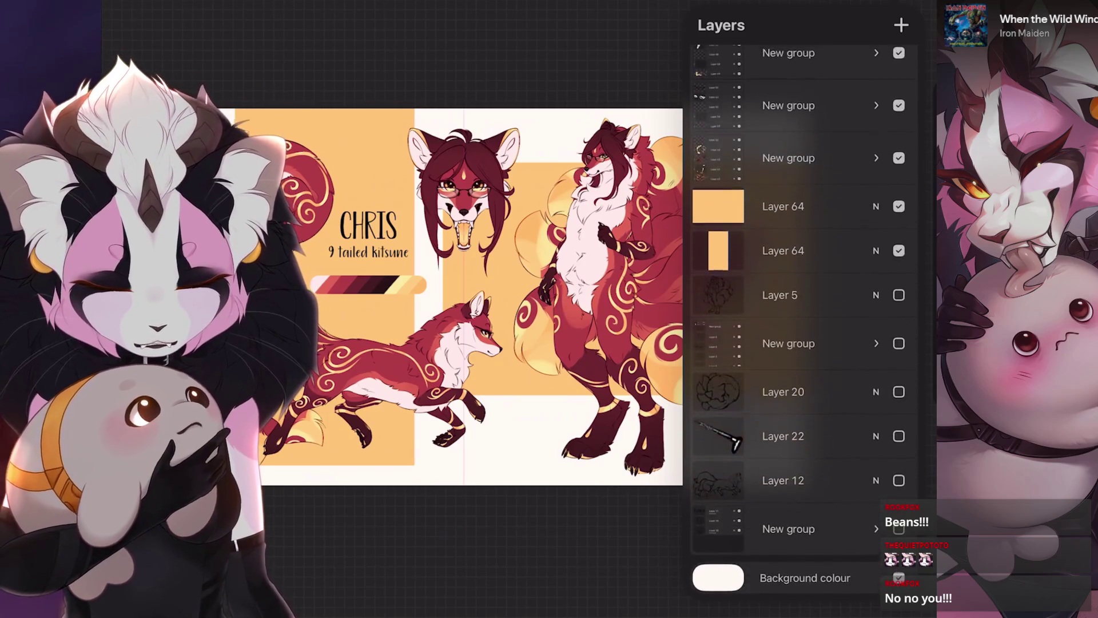
pyautogui.click(783, 207)
pyautogui.click(901, 25)
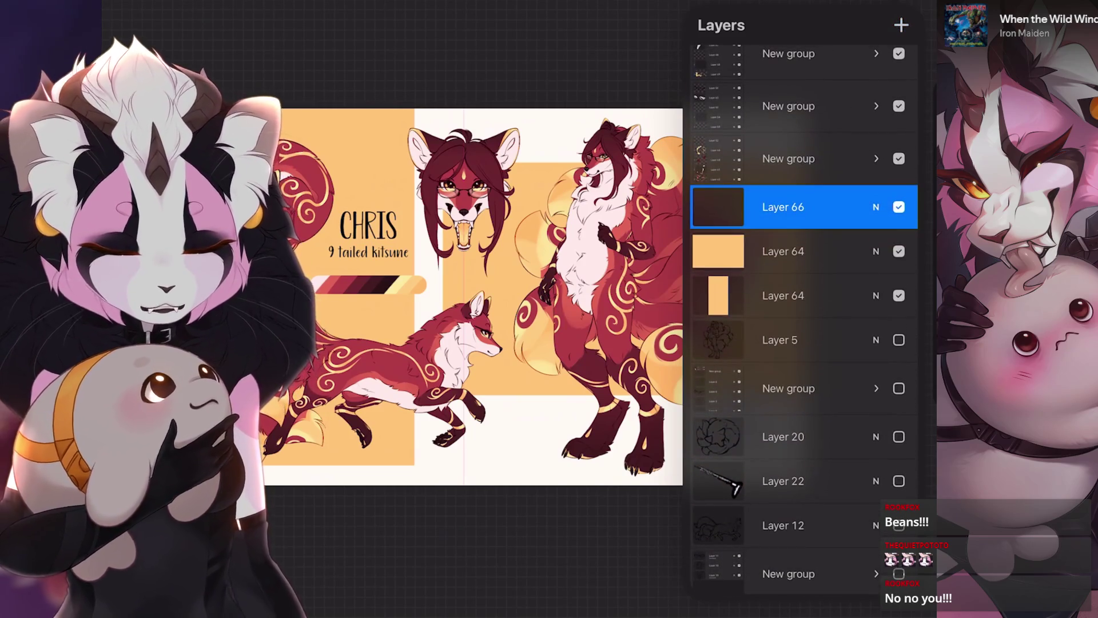
pyautogui.press('l')
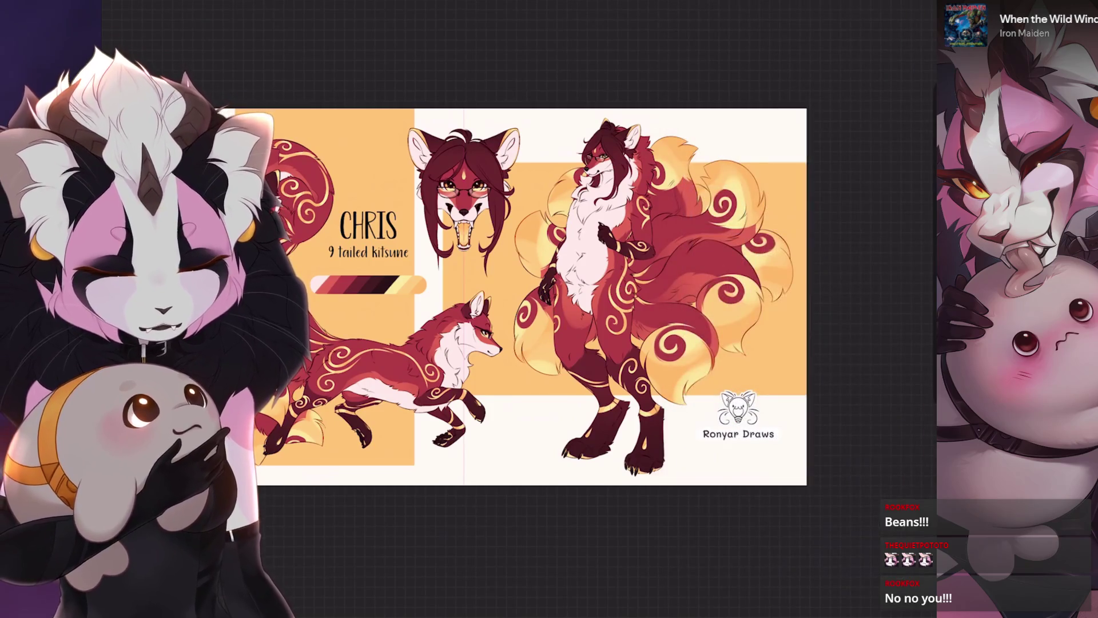
# With a small dark brush, try shadow strokes under the standing kitsune's paws, undoing each attempt.
pyautogui.press('[')
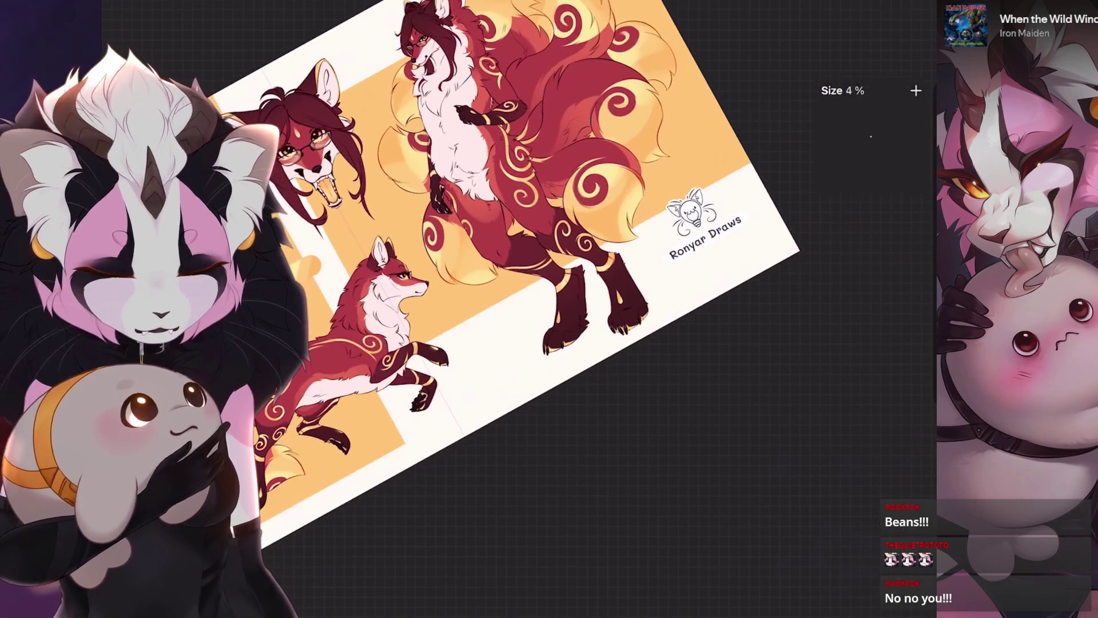
pyautogui.press('c')
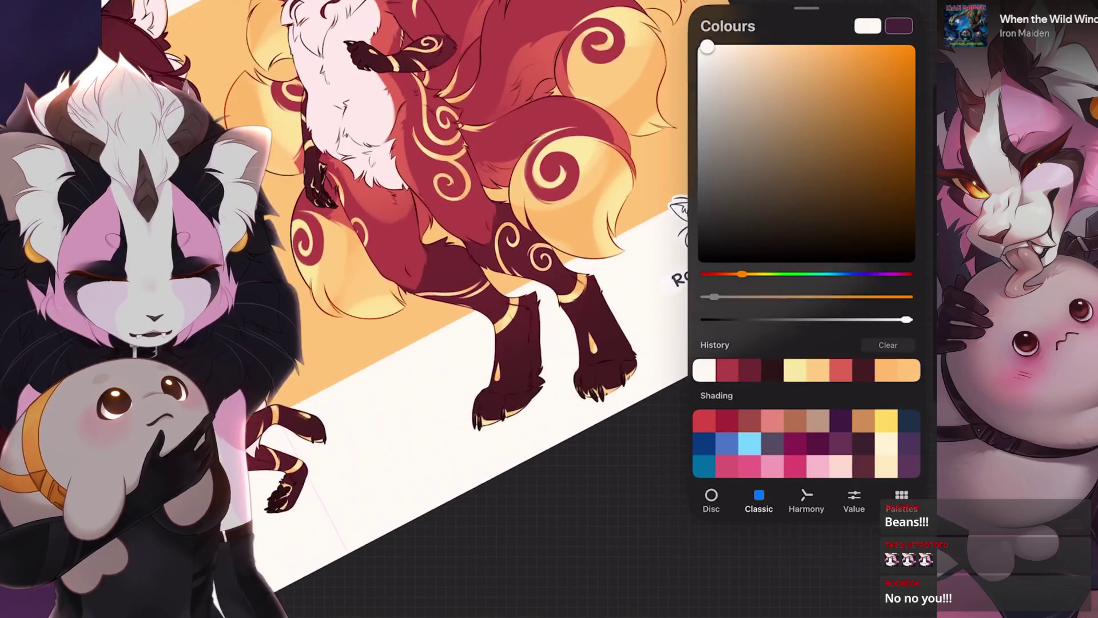
pyautogui.press('c')
pyautogui.moveTo(612, 309); pyautogui.dragTo(566, 343)
pyautogui.press(']')
pyautogui.hotkey('ctrl', 'z')
pyautogui.moveTo(618, 306); pyautogui.dragTo(549, 355)
pyautogui.hotkey('ctrl', 'z')
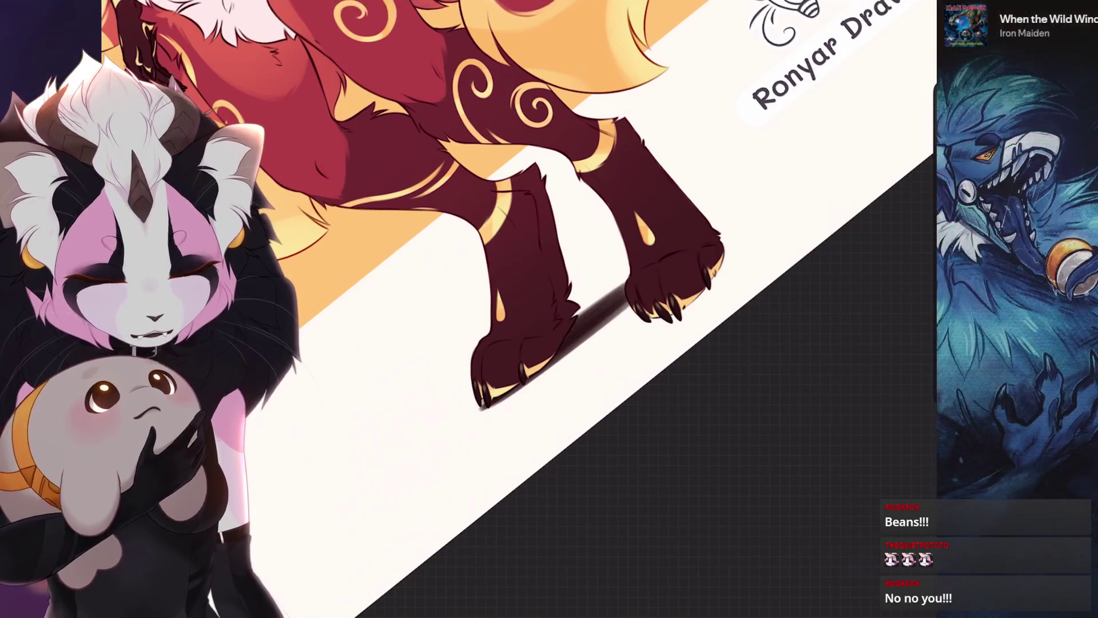
pyautogui.scroll(-5, 515, 286)
pyautogui.scroll(5, 549, 309)
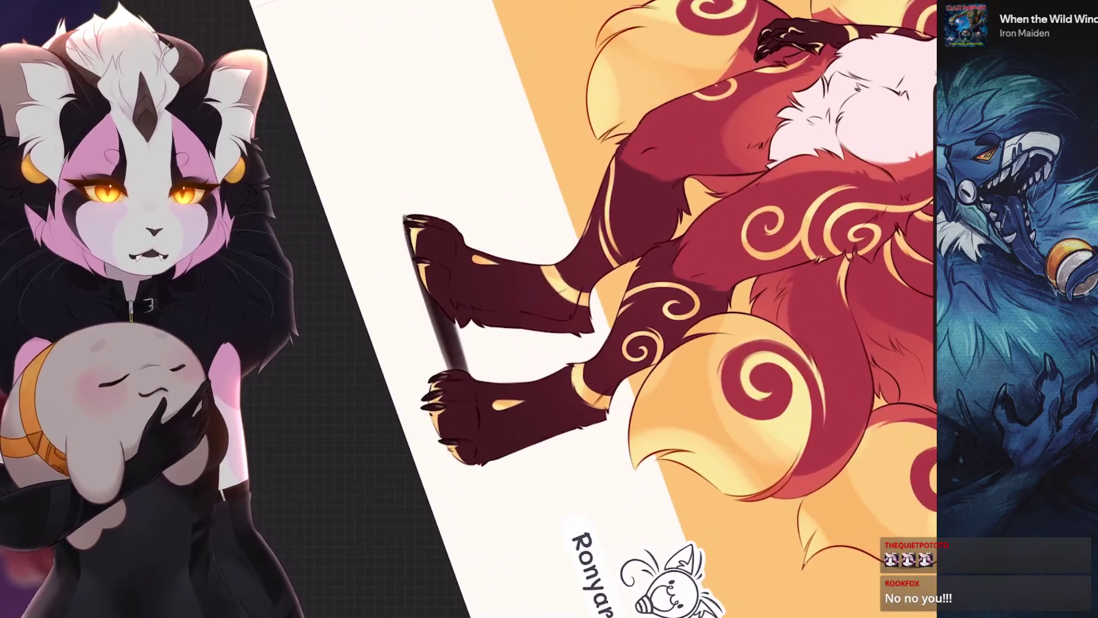
pyautogui.scroll(3, 606, 309)
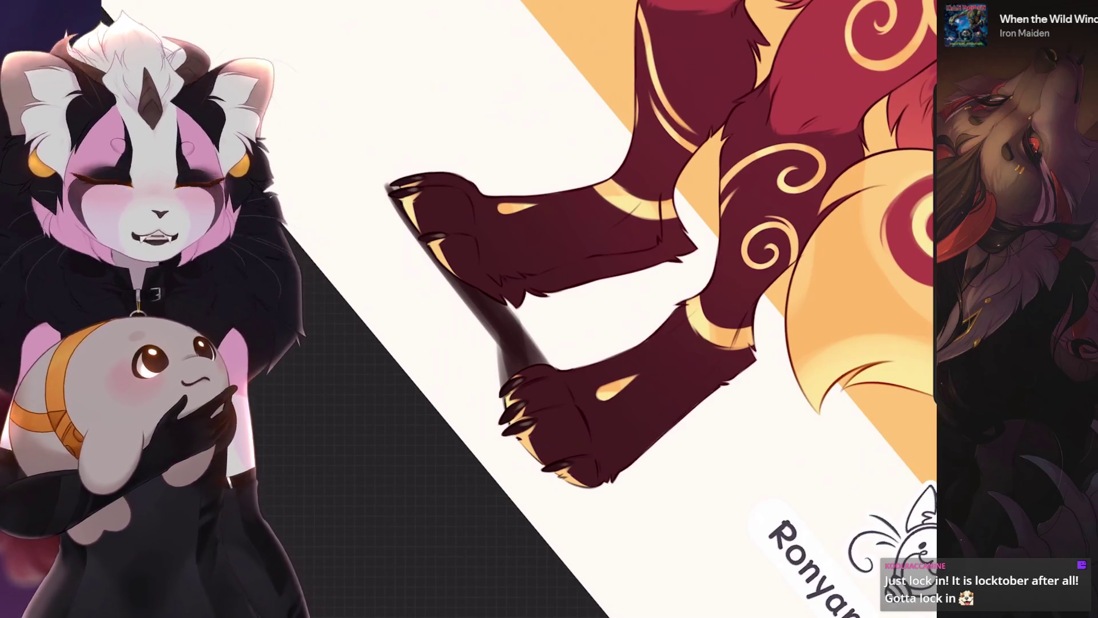
# Repaint and extend the dark shadow beside the standing kitsune's paws on a rotated canvas.
pyautogui.scroll(-5, 515, 286)
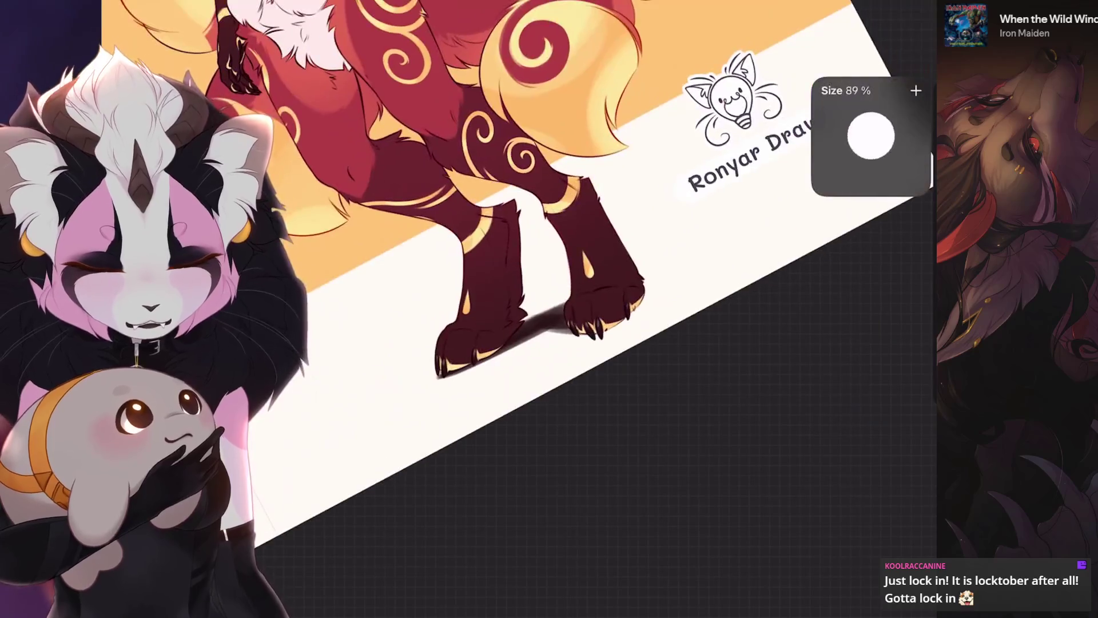
pyautogui.moveTo(606, 306); pyautogui.dragTo(726, 234)
pyautogui.hotkey('ctrl', 'z')
pyautogui.moveTo(617, 283); pyautogui.dragTo(576, 316)
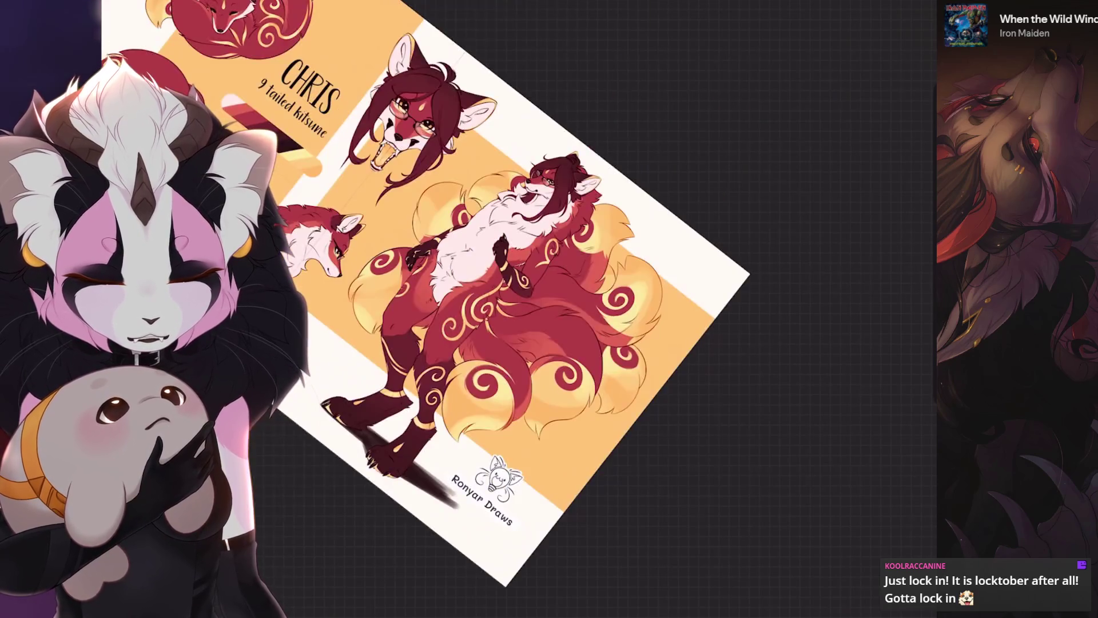
pyautogui.moveTo(544, 375); pyautogui.dragTo(515, 286)
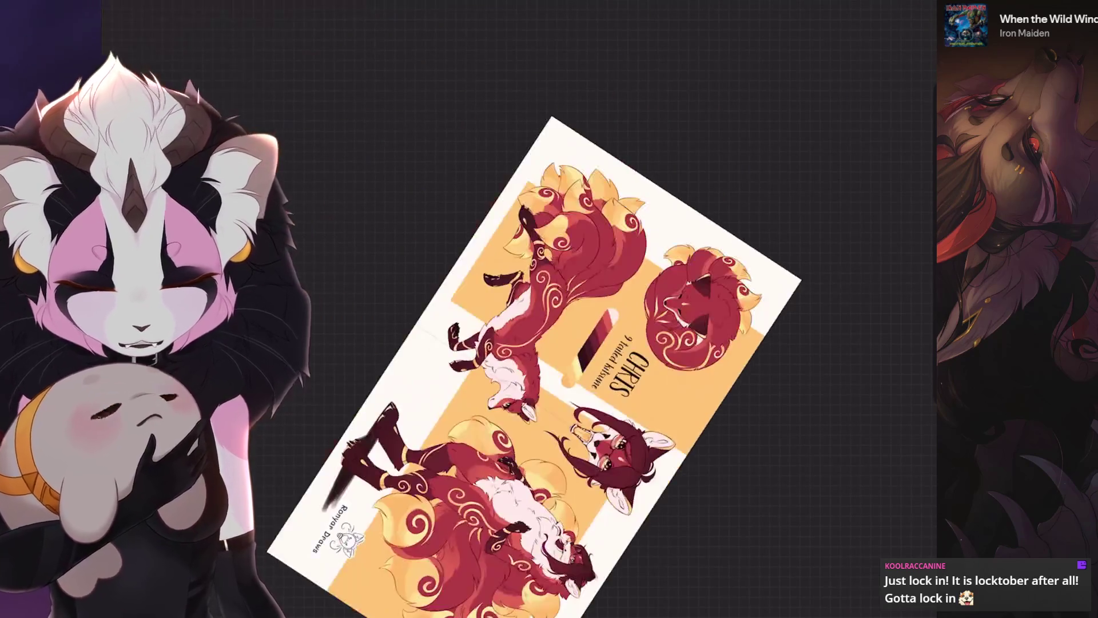
pyautogui.hotkey('ctrl', 'z')
pyautogui.moveTo(458, 343); pyautogui.dragTo(589, 229)
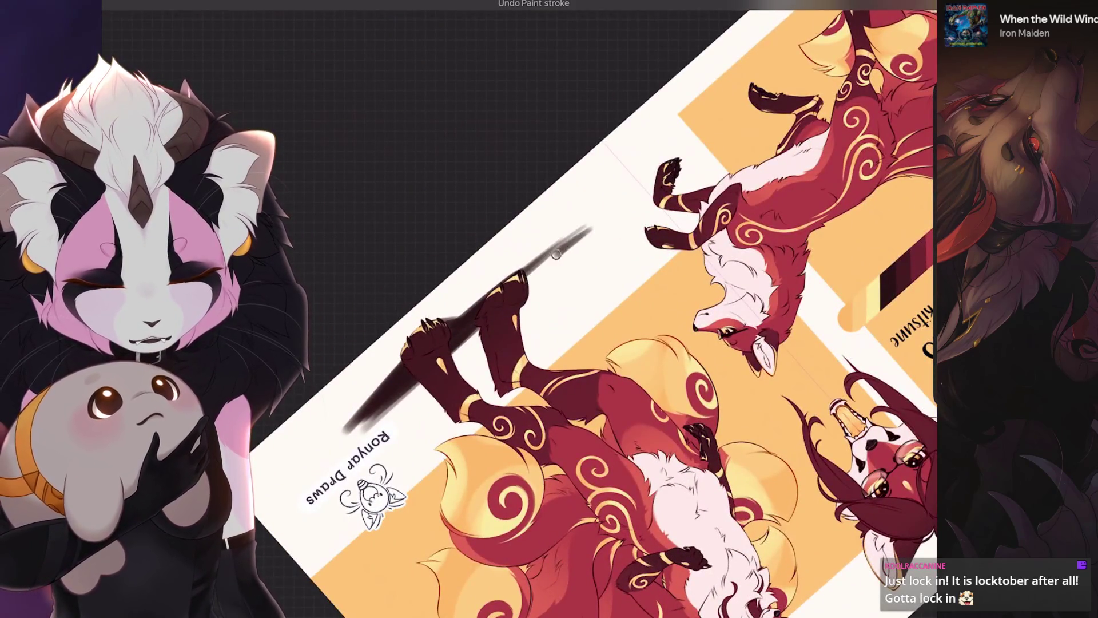
pyautogui.moveTo(526, 281); pyautogui.dragTo(590, 228)
# Try shadow strokes under the running fox's hind paws, undo them, and fit the sheet to screen.
pyautogui.moveTo(572, 343); pyautogui.dragTo(515, 229)
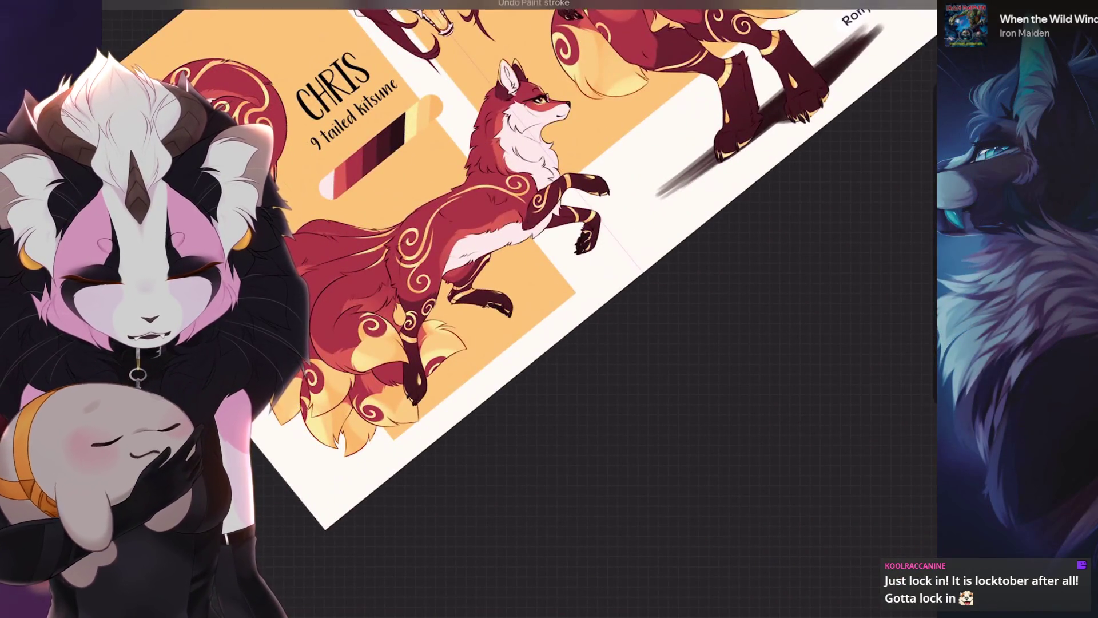
pyautogui.moveTo(449, 374); pyautogui.dragTo(555, 292)
pyautogui.hotkey('ctrl', 'z')
pyautogui.moveTo(421, 411); pyautogui.dragTo(467, 365)
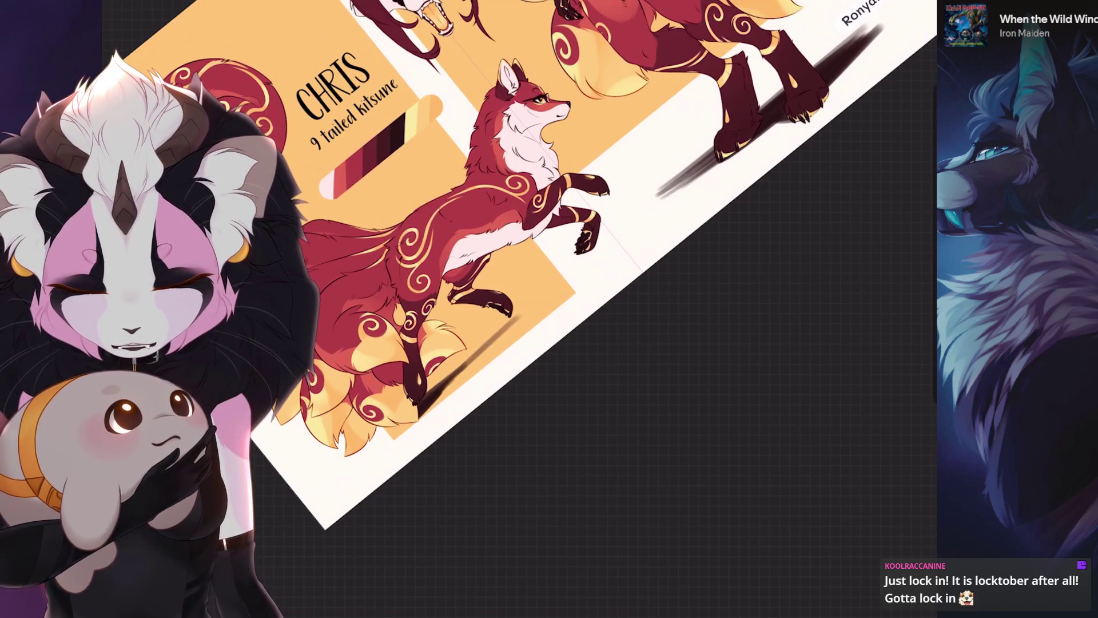
pyautogui.hotkey('ctrl', 'z')
pyautogui.hotkey('ctrl', '0')
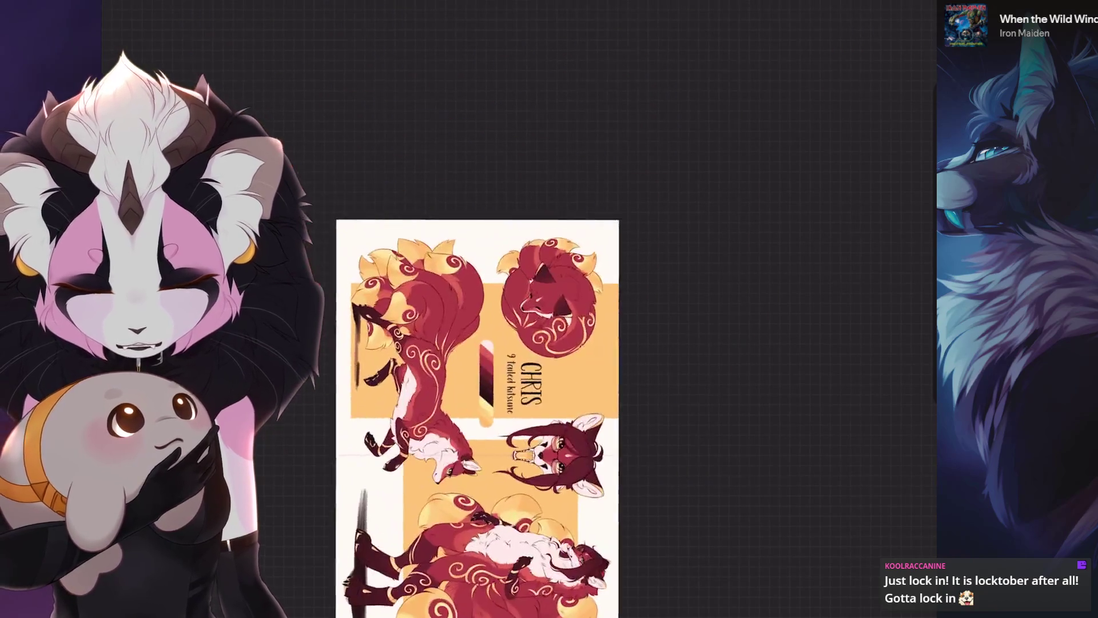
pyautogui.hotkey('ctrl', 'z')
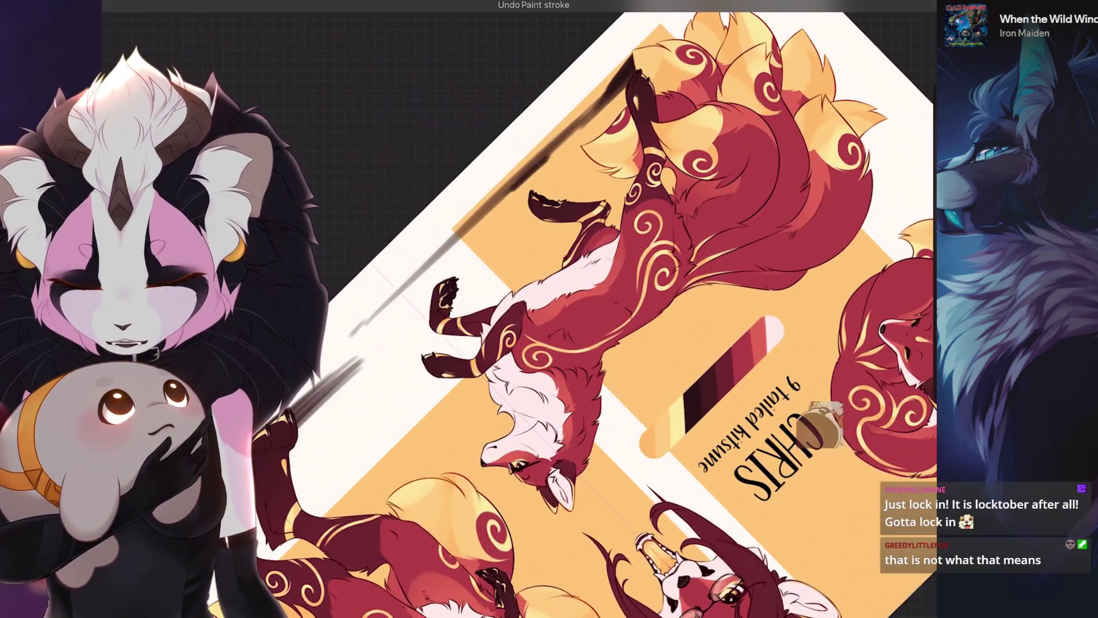
# Redraw a straight diagonal cast shadow from the standing kitsune's paws and soften its lower end.
pyautogui.moveTo(446, 246); pyautogui.dragTo(549, 151)
pyautogui.hotkey('ctrl', 'z')
pyautogui.moveTo(395, 304); pyautogui.dragTo(538, 149)
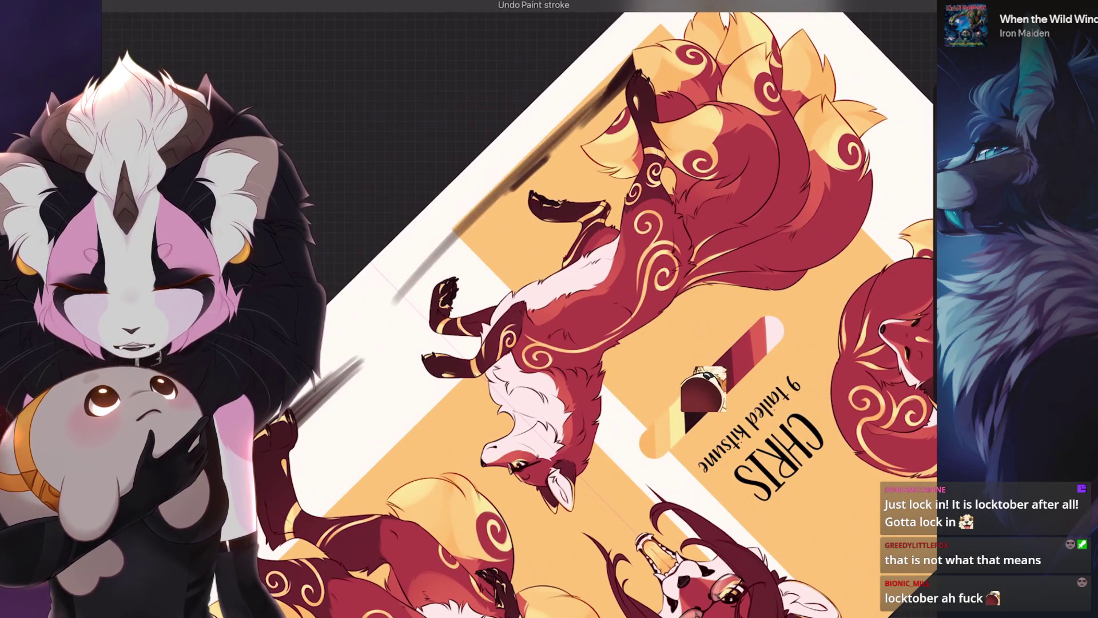
pyautogui.moveTo(426, 268); pyautogui.dragTo(632, 66)
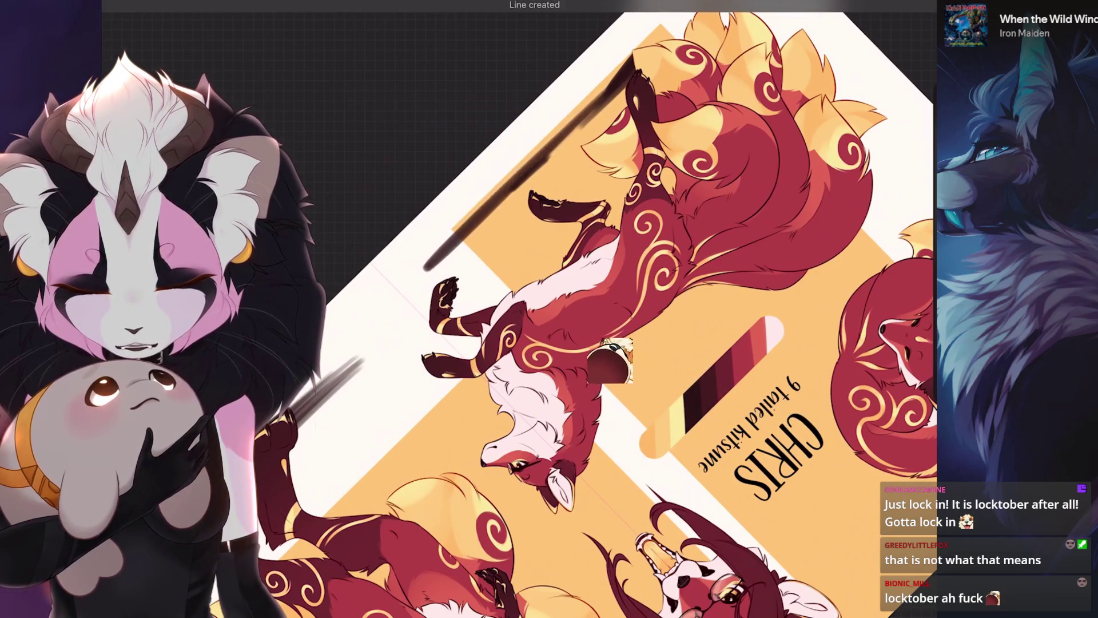
pyautogui.moveTo(930, 171); pyautogui.dragTo(930, 137)
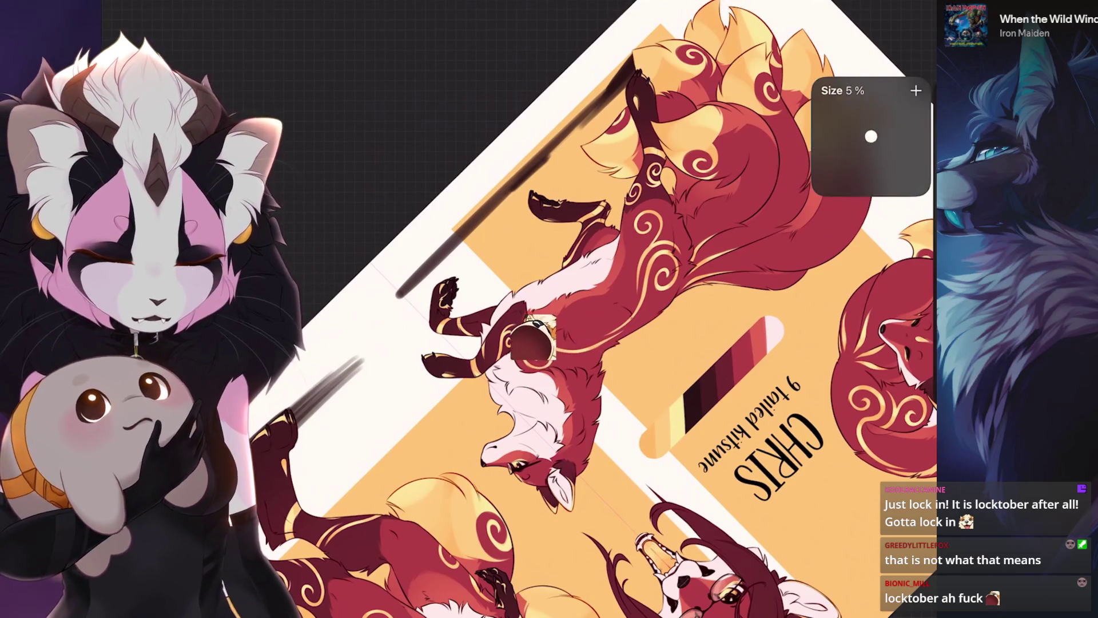
pyautogui.scroll(3, 372, 149)
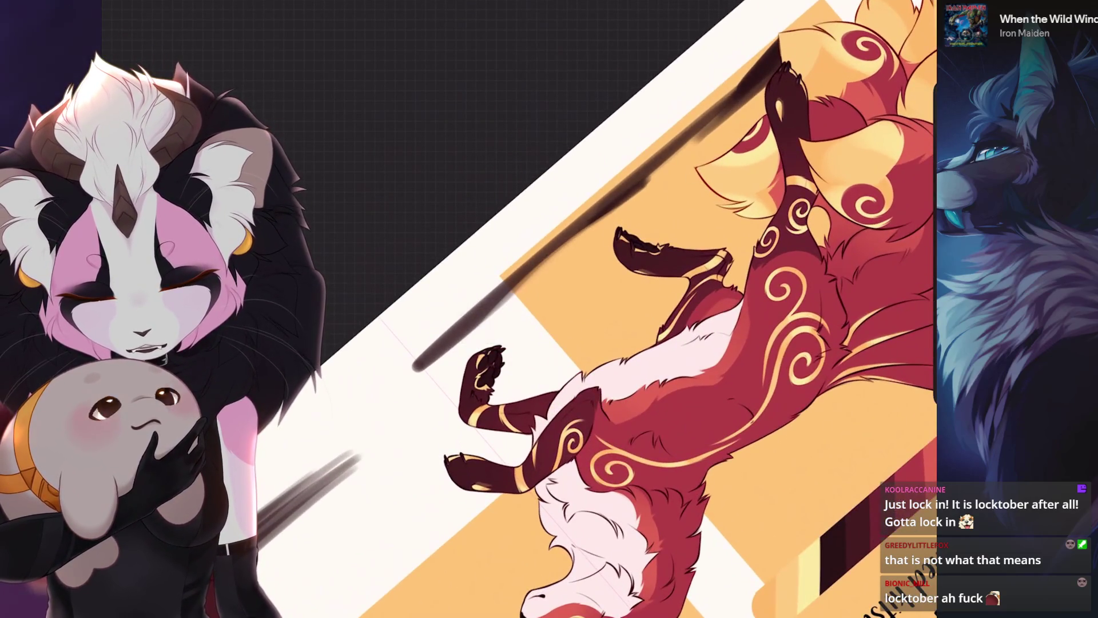
pyautogui.moveTo(478, 300)
pyautogui.mouseDown()
pyautogui.moveTo(498, 320)
pyautogui.moveTo(572, 343)
pyautogui.mouseUp()
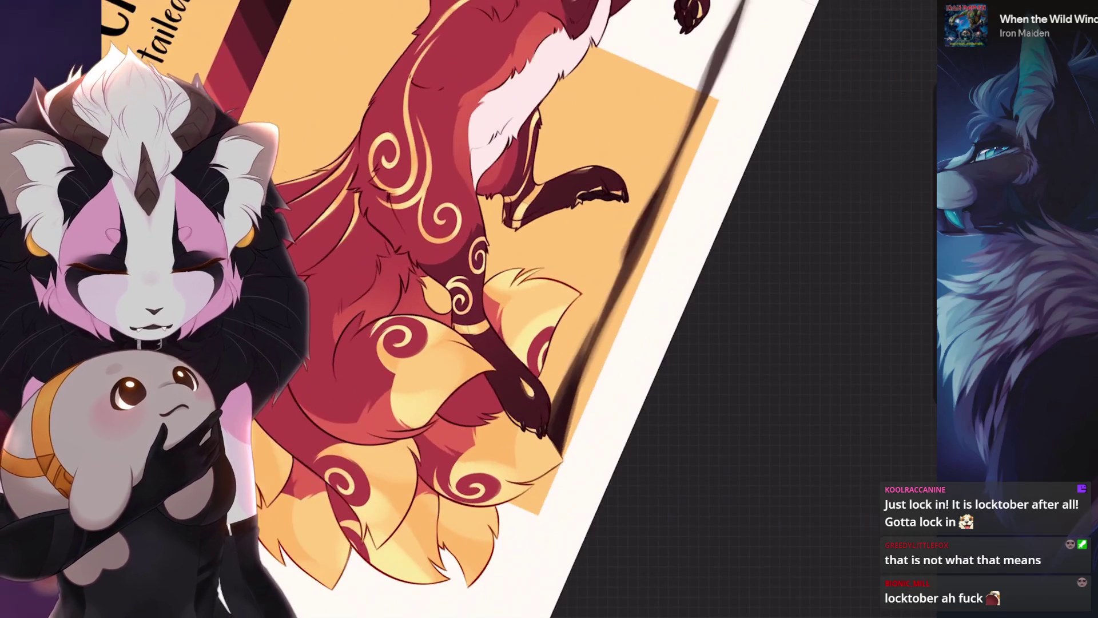
pyautogui.moveTo(515, 309)
pyautogui.mouseDown()
pyautogui.moveTo(549, 298)
pyautogui.moveTo(535, 246)
pyautogui.mouseUp()
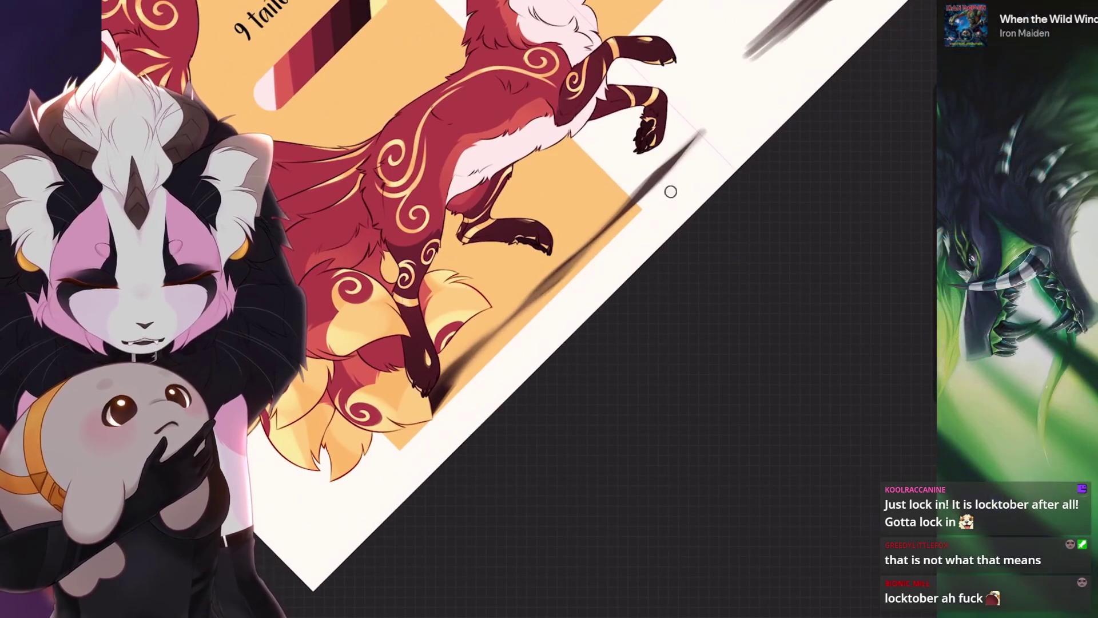
pyautogui.moveTo(617, 236); pyautogui.dragTo(578, 269)
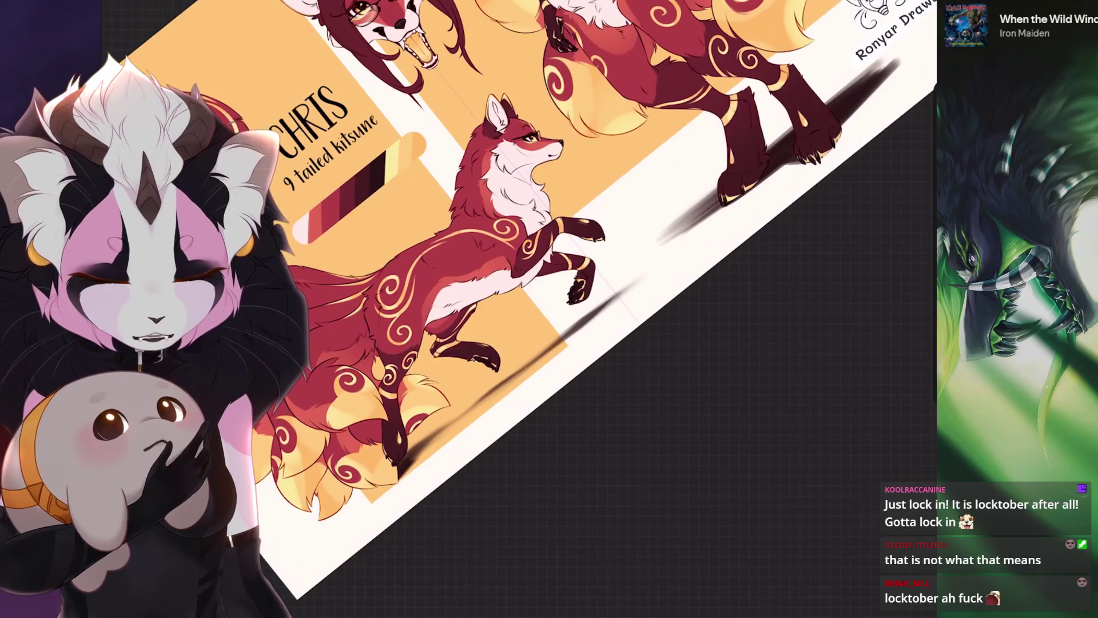
# Replace the last stroke with a dark shadow stroke along the paper's edge.
pyautogui.scroll(-3, 572, 286)
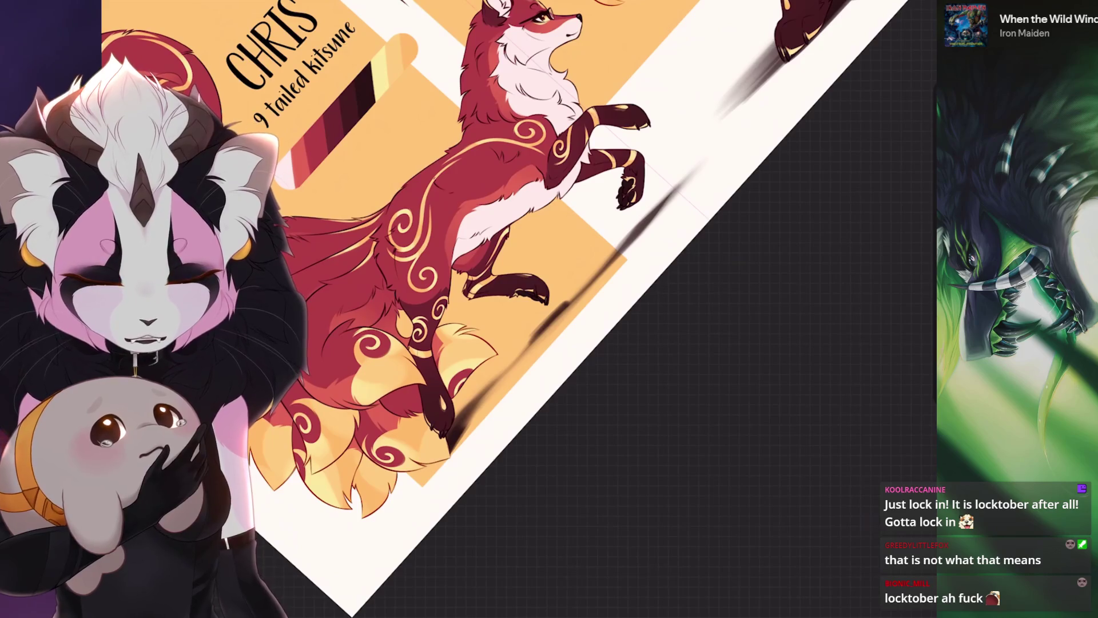
pyautogui.scroll(-1, 561, 307)
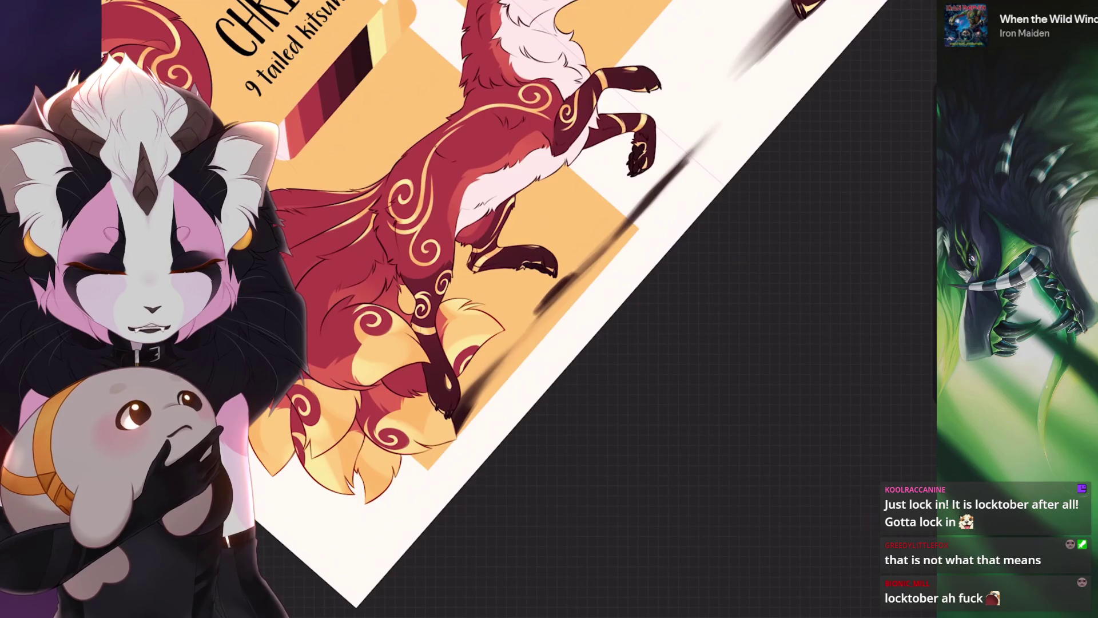
pyautogui.scroll(-2, 561, 308)
pyautogui.scroll(-2, 561, 308)
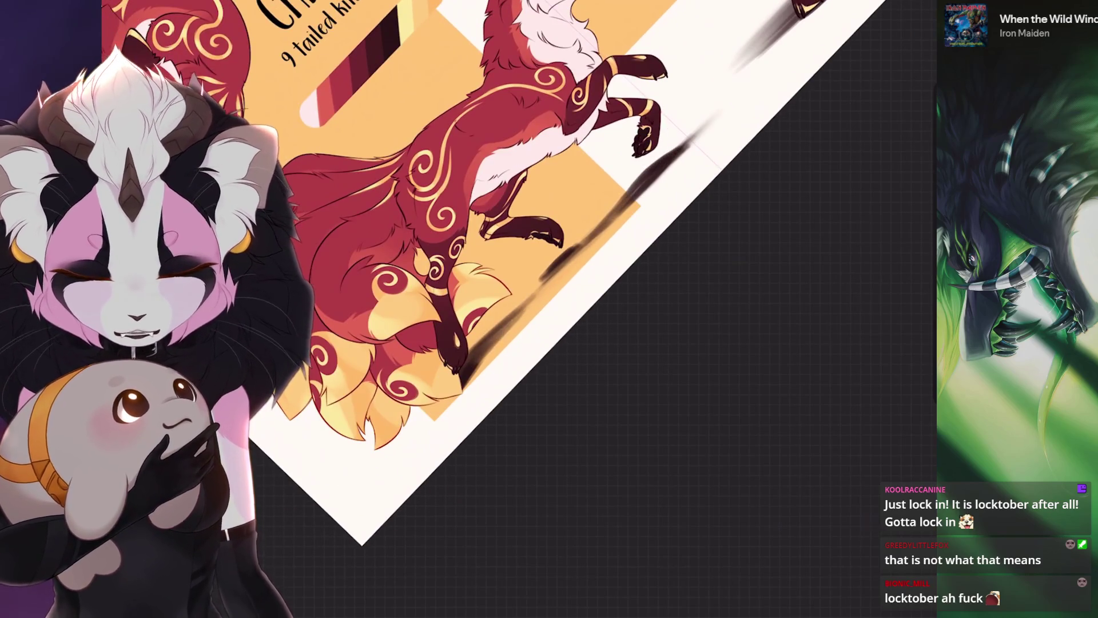
pyautogui.scroll(-1, 562, 308)
pyautogui.scroll(-1, 562, 308)
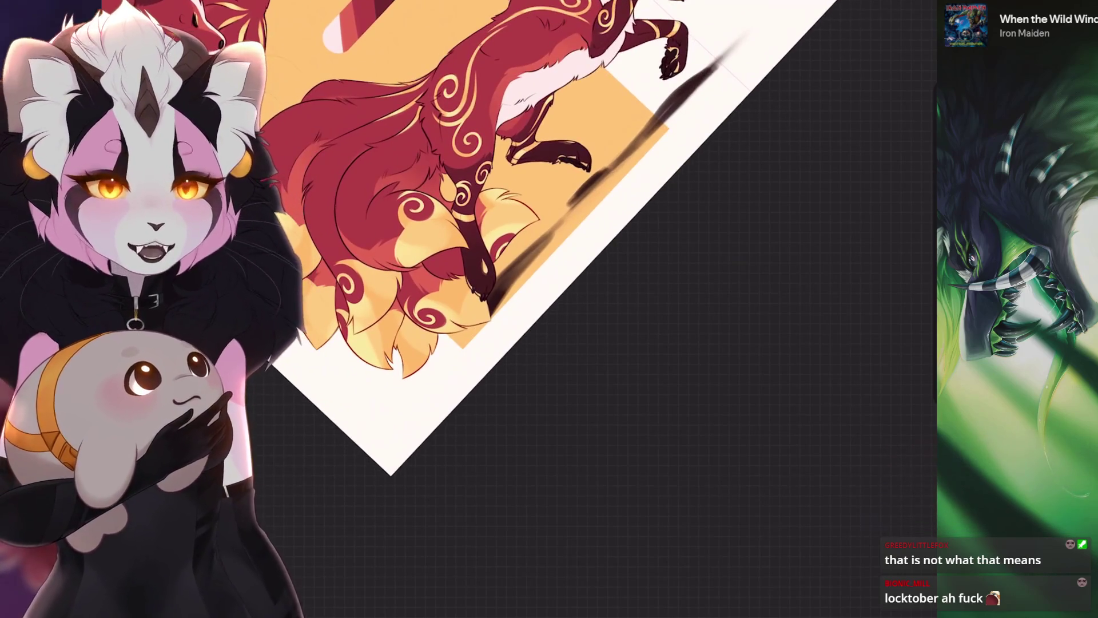
pyautogui.scroll(1, 561, 308)
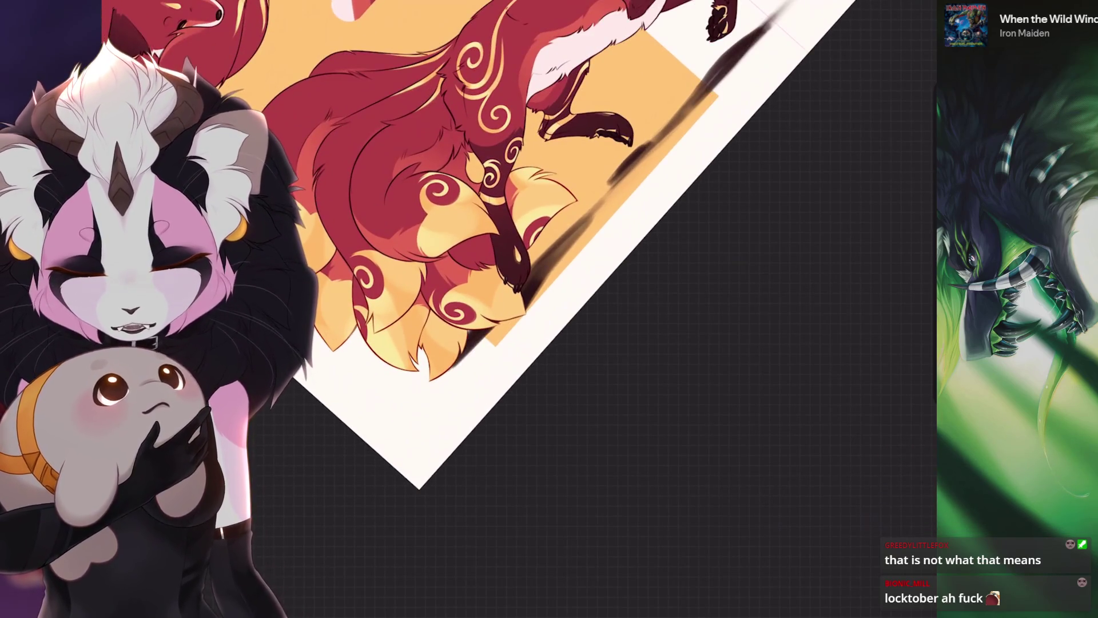
pyautogui.hotkey('ctrl', 'z')
pyautogui.moveTo(469, 350); pyautogui.dragTo(490, 332)
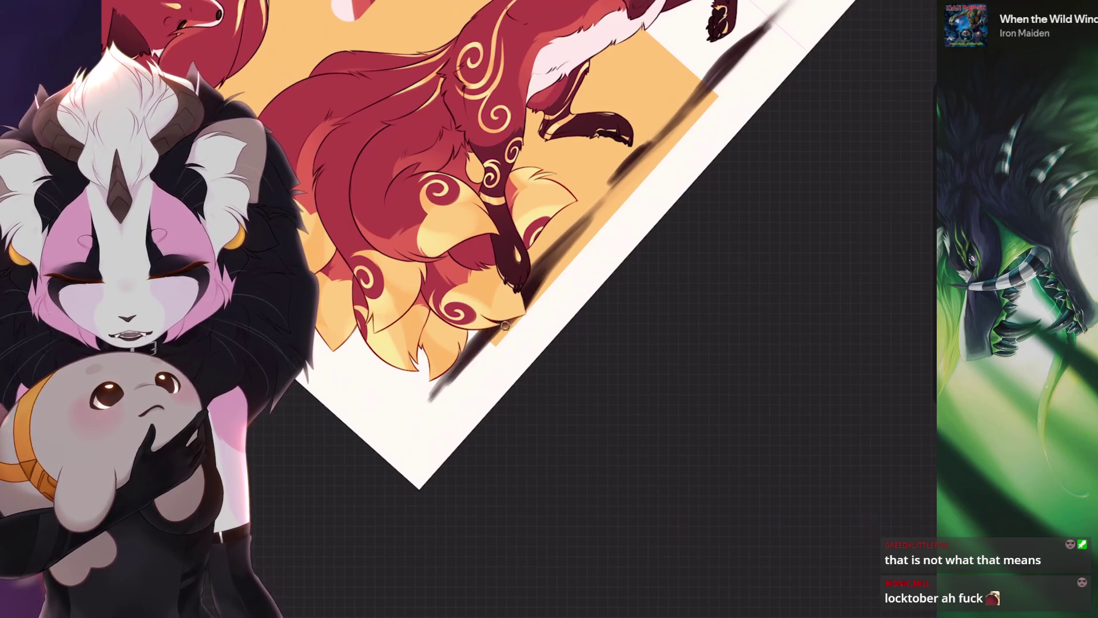
# Undo the smudge near the kitsune's paw and set the brush size to 28%.
pyautogui.scroll(-3, 515, 309)
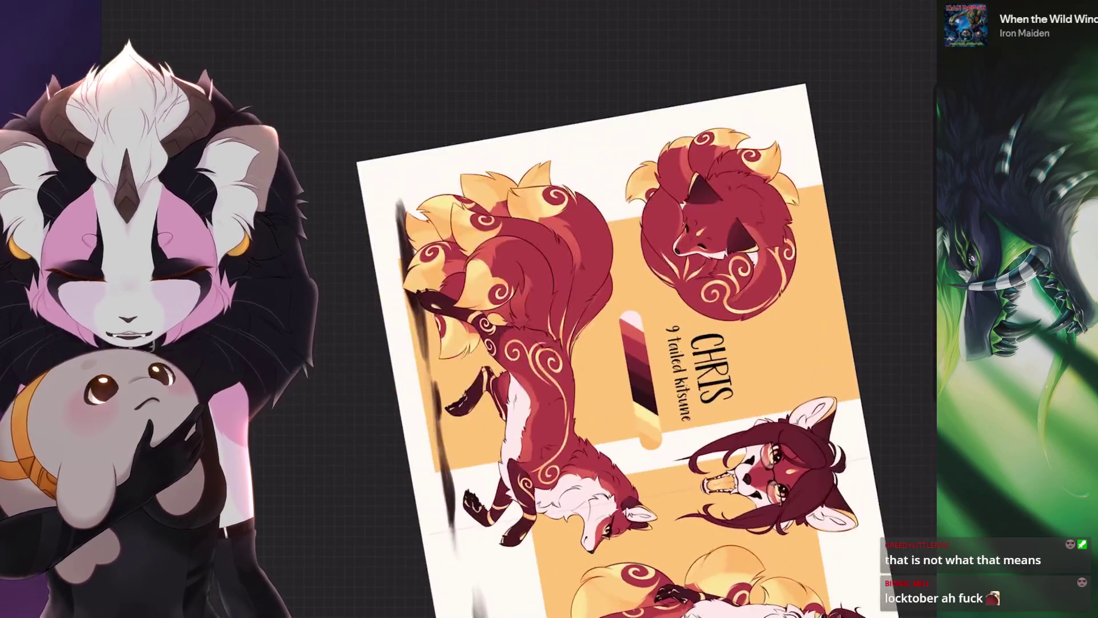
pyautogui.scroll(3, 629, 343)
pyautogui.scroll(-3, 629, 309)
pyautogui.scroll(-3, 629, 308)
pyautogui.scroll(-3, 629, 309)
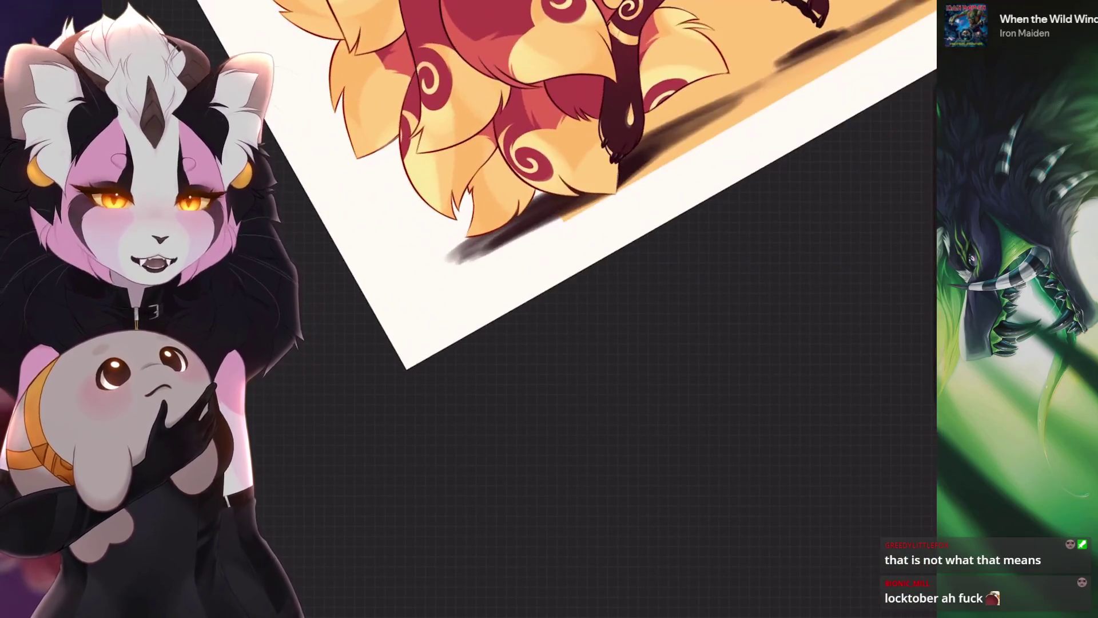
pyautogui.scroll(-3, 629, 308)
pyautogui.scroll(2, 515, 308)
pyautogui.scroll(2, 514, 309)
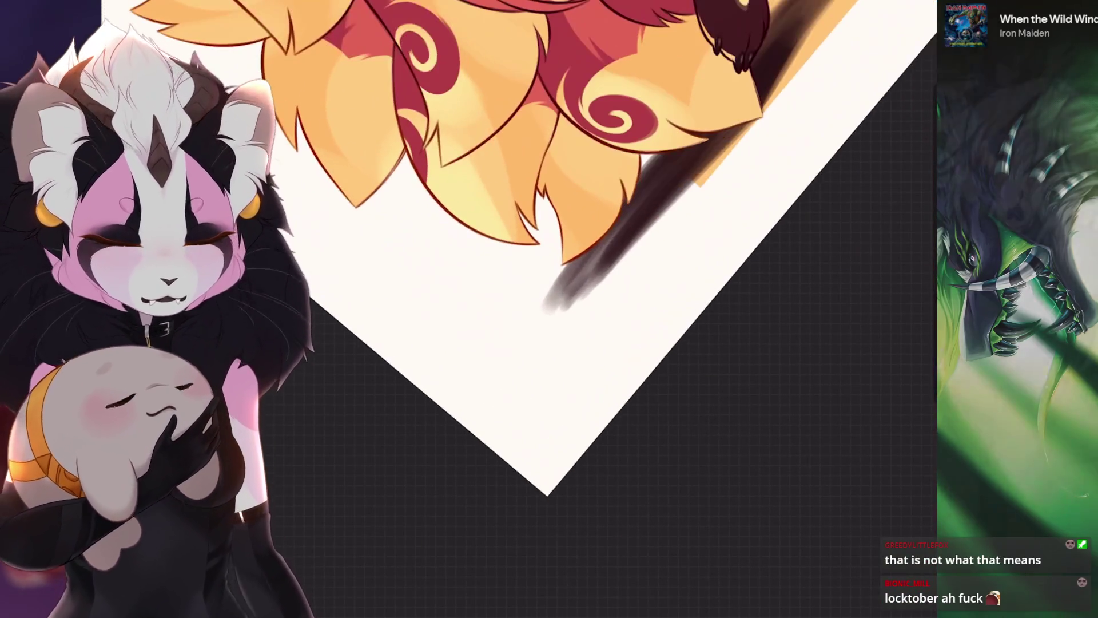
pyautogui.scroll(-2, 515, 258)
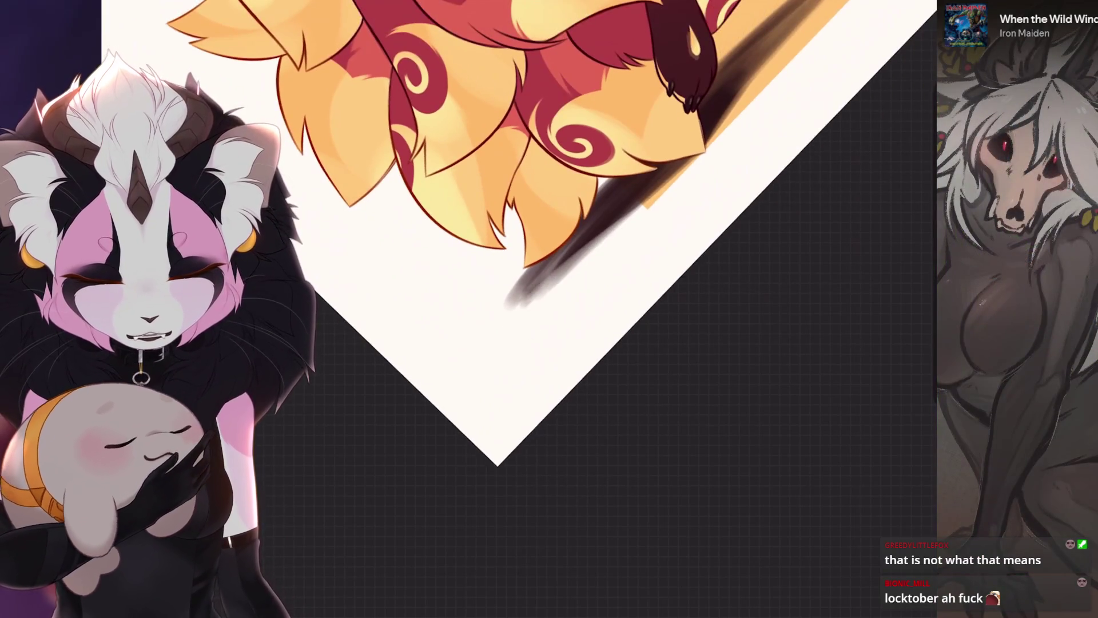
pyautogui.scroll(-2, 515, 257)
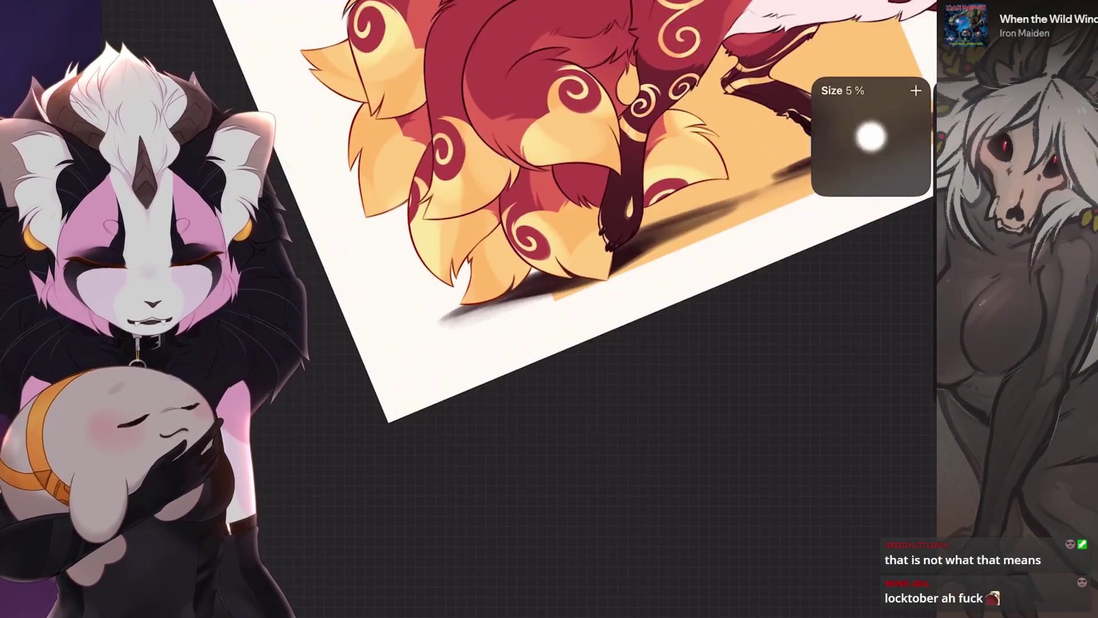
pyautogui.scroll(2, 515, 257)
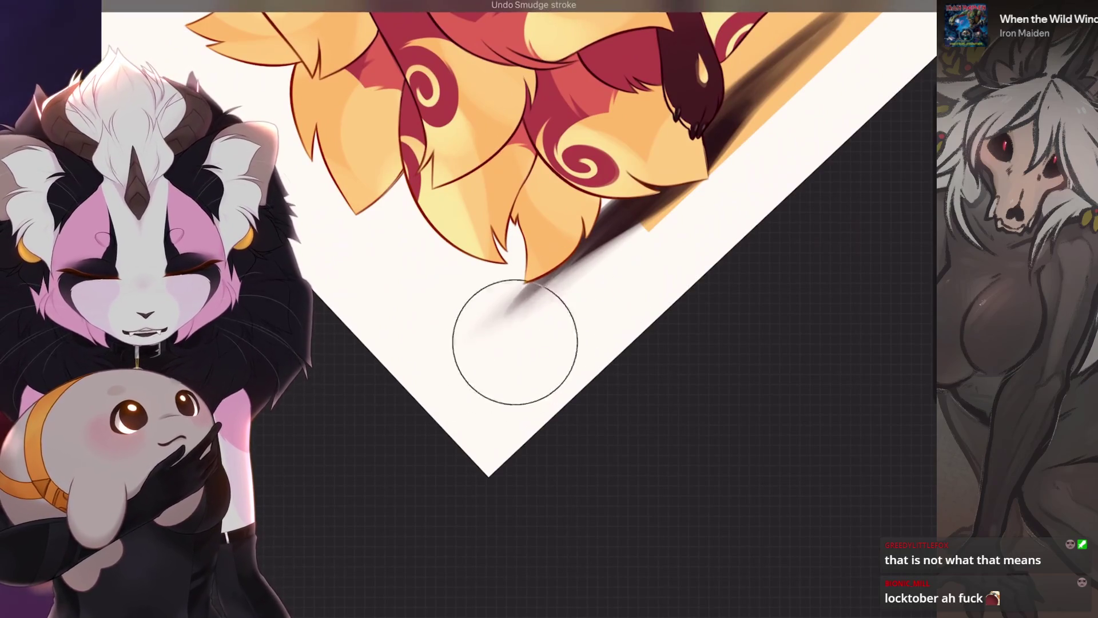
pyautogui.scroll(-3, 453, 392)
pyautogui.scroll(3, 589, 321)
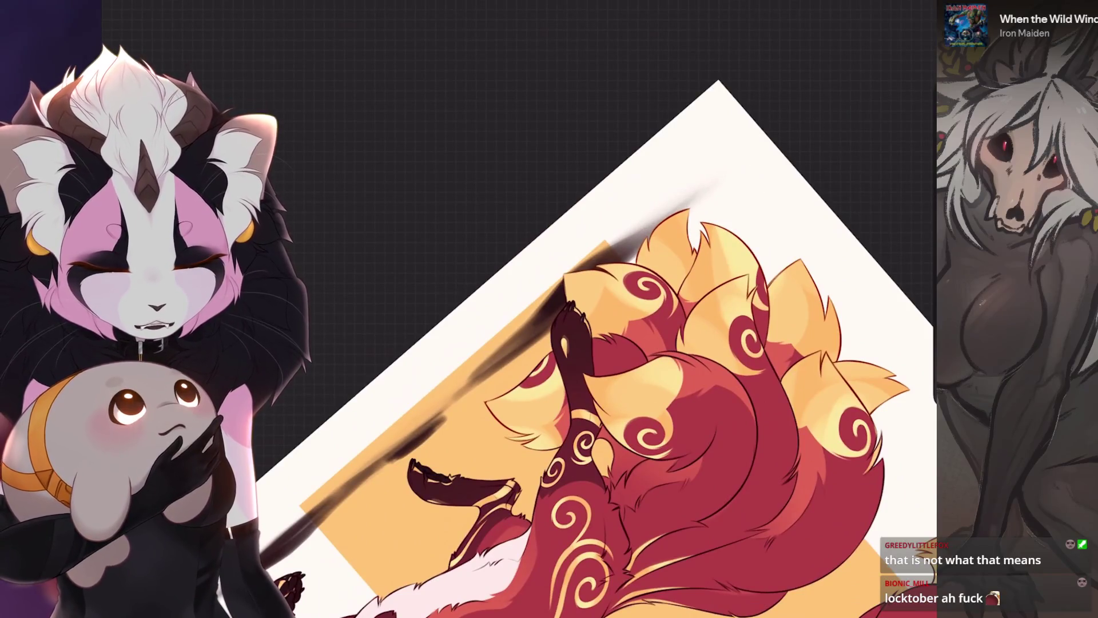
pyautogui.scroll(-2, 572, 321)
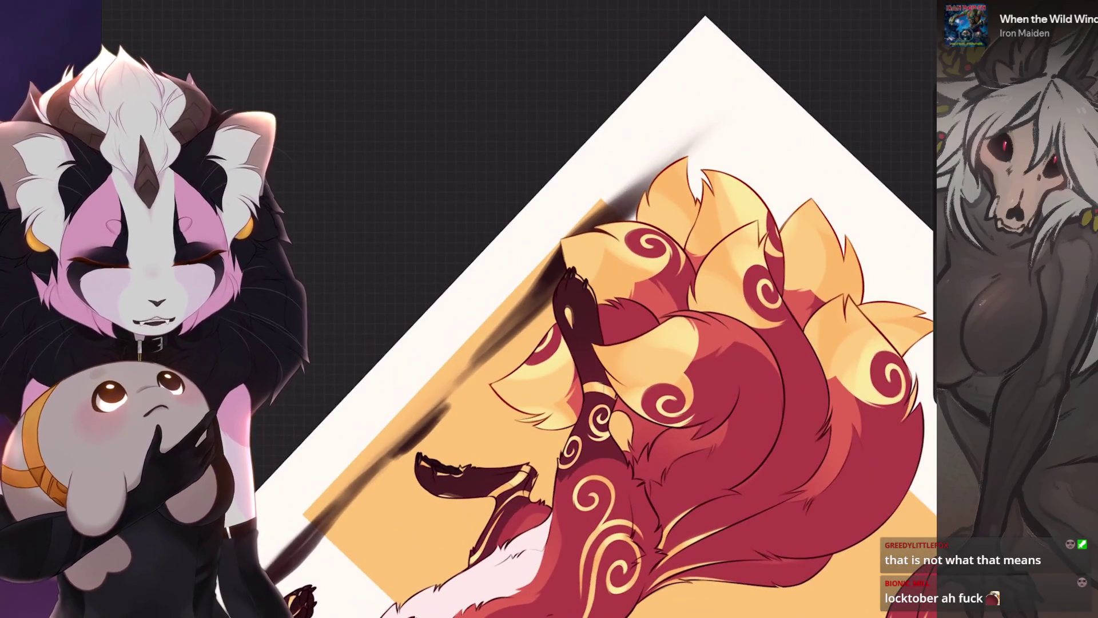
pyautogui.scroll(2, 607, 320)
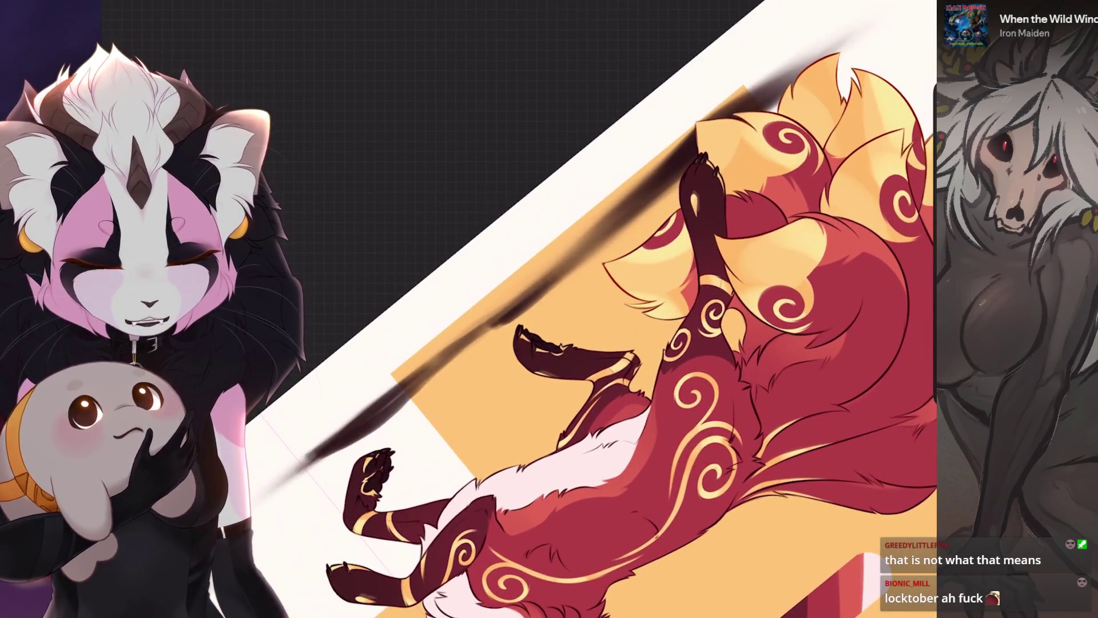
pyautogui.scroll(3, 573, 309)
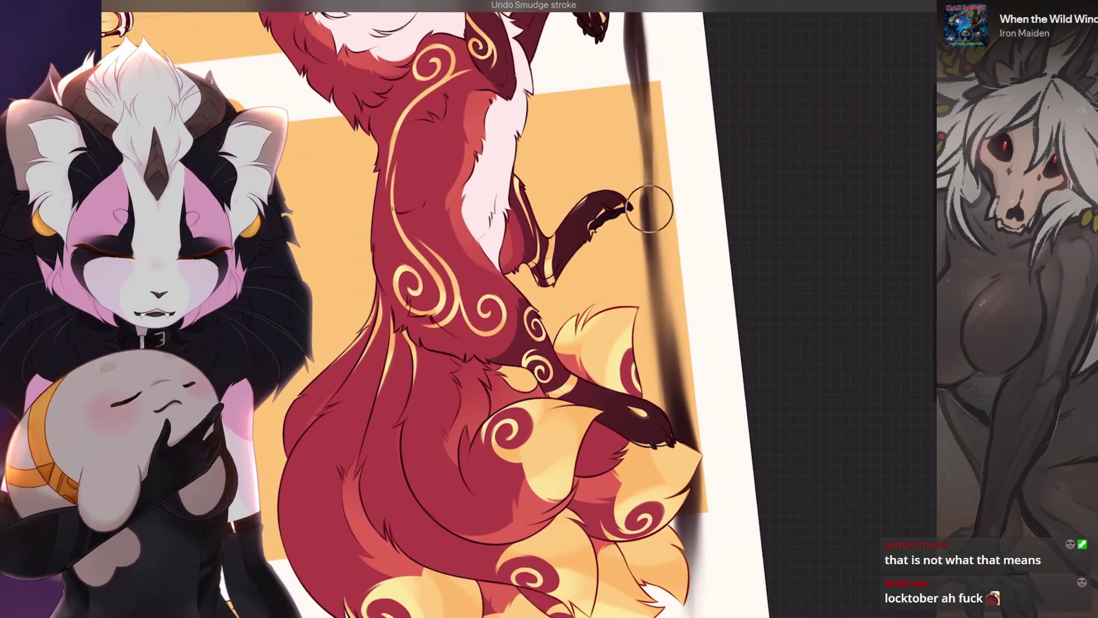
pyautogui.scroll(-2, 650, 200)
pyautogui.hotkey('ctrl', 'z')
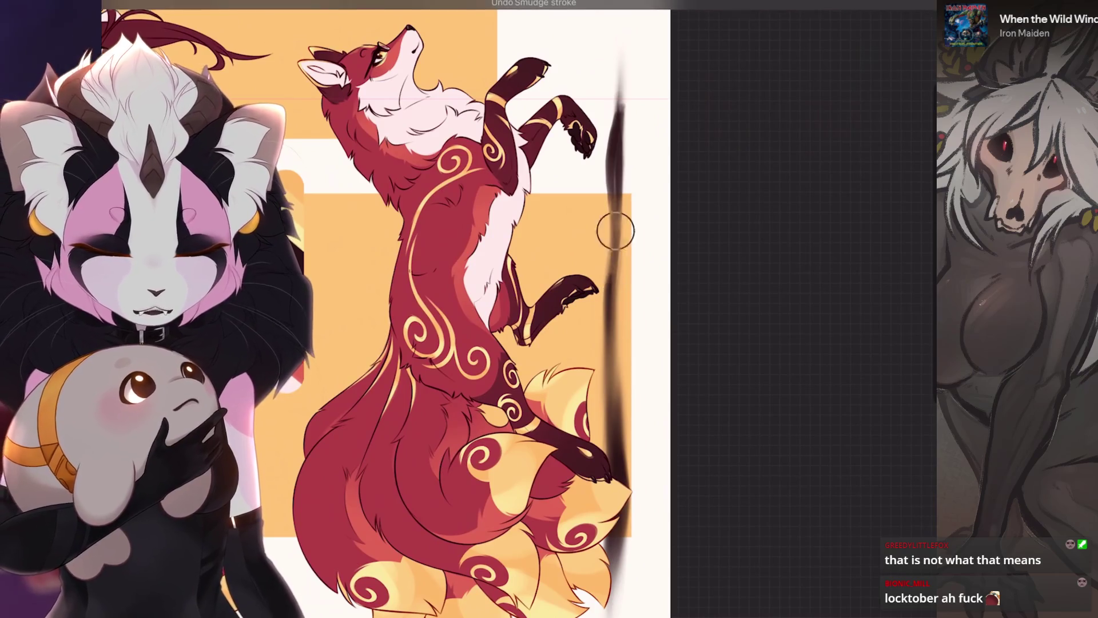
pyautogui.scroll(2, 616, 231)
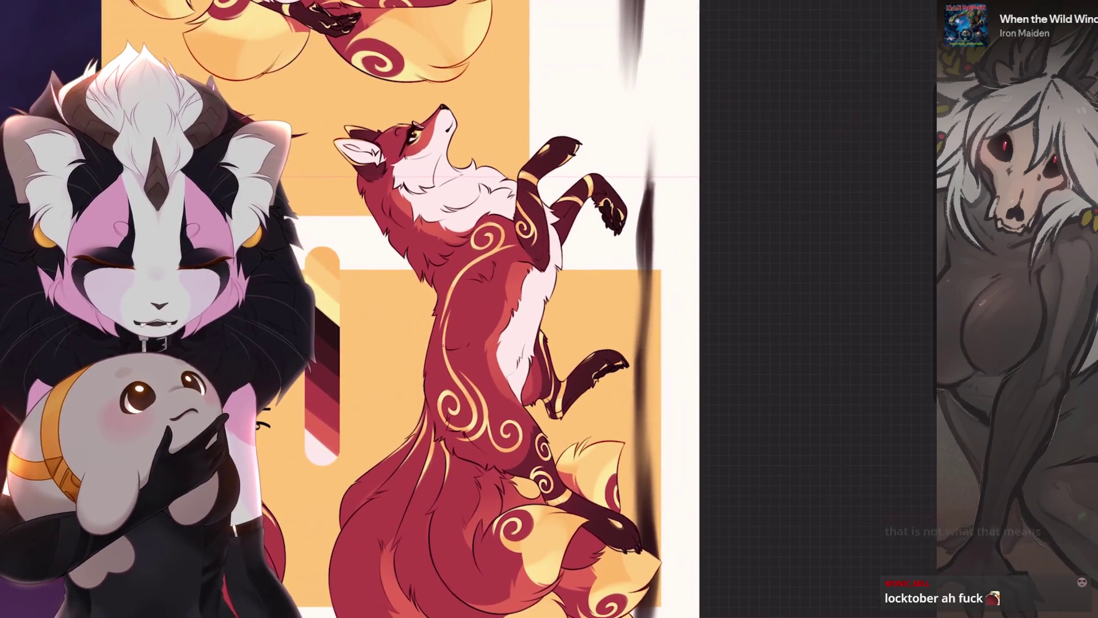
pyautogui.press(']')
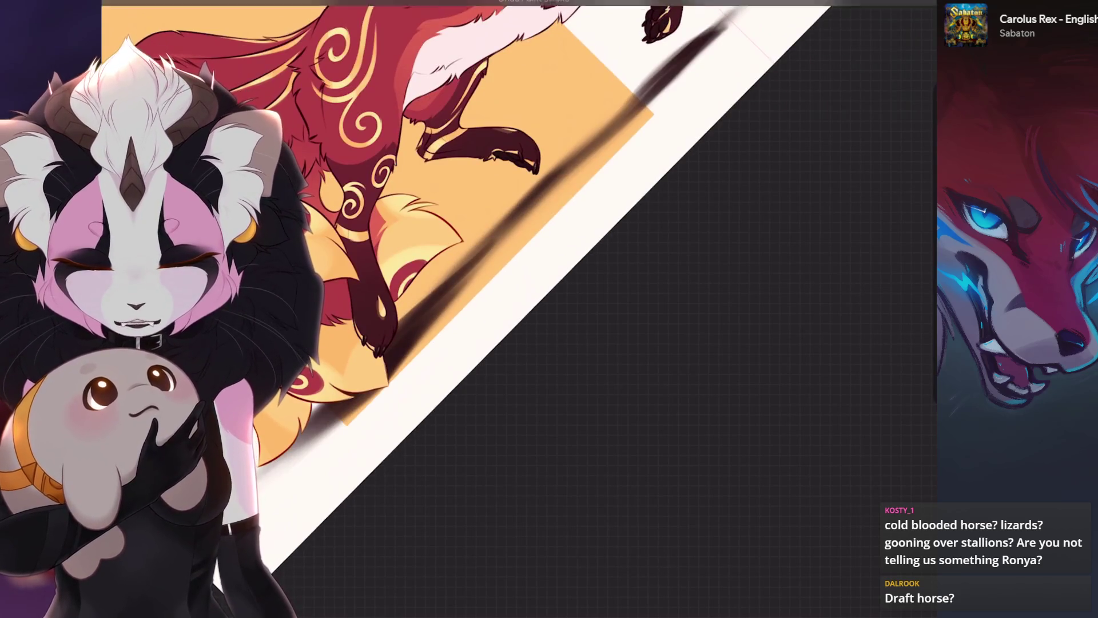
# Undo the recent strokes, including a light pass and an erase over the kitsune's tail area.
pyautogui.hotkey('ctrl', 'z')
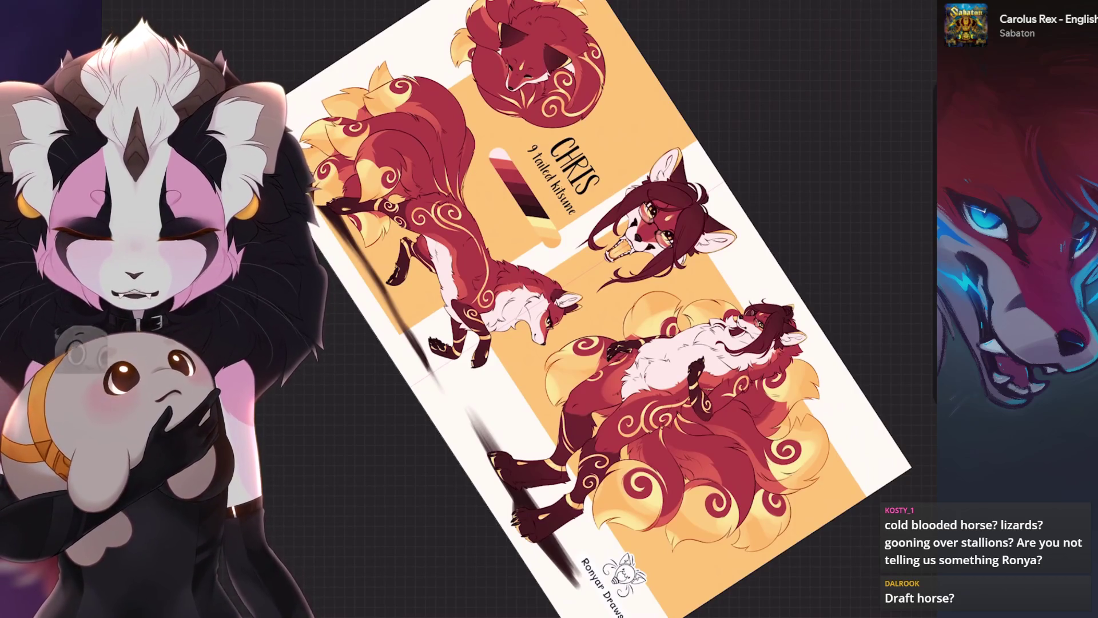
pyautogui.scroll(5, 493, 251)
pyautogui.moveTo(493, 252); pyautogui.dragTo(532, 354)
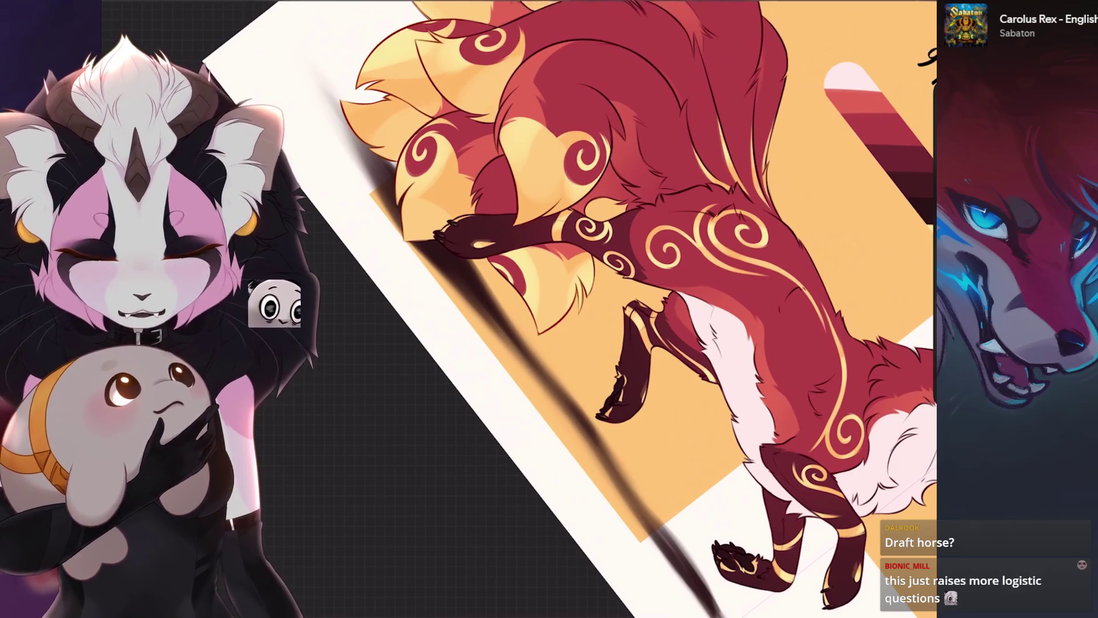
pyautogui.scroll(-5, 514, 401)
pyautogui.scroll(5, 515, 400)
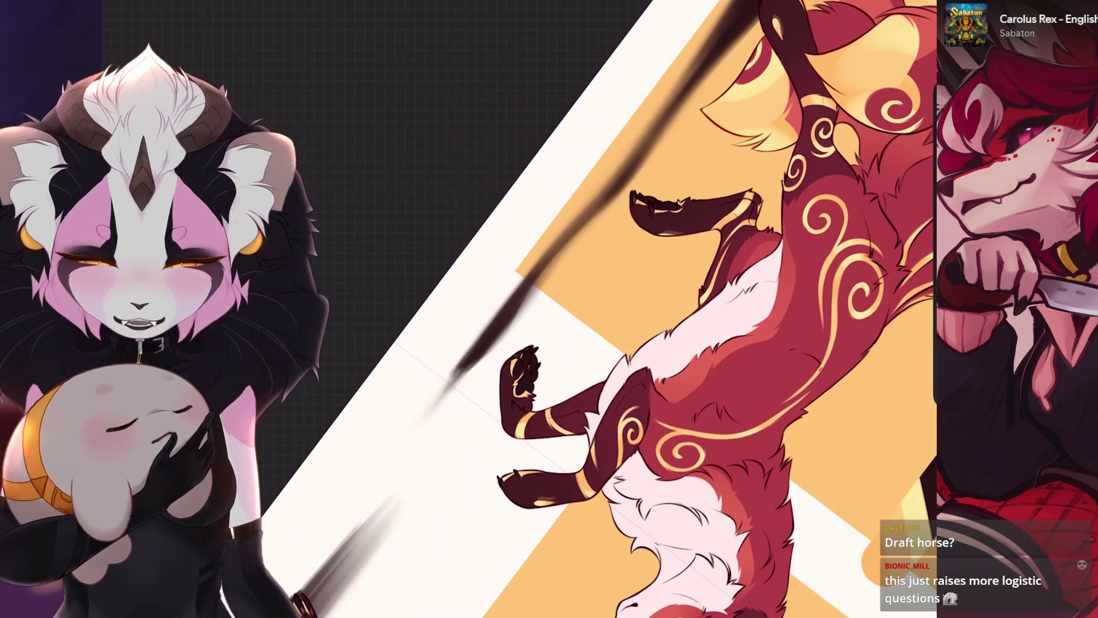
pyautogui.hotkey('ctrl', 'z')
# Blend the cast shadow outward, then paint a dark shadow trailing up-right from the fox with Mittlerer Pinsel.
pyautogui.moveTo(518, 372); pyautogui.dragTo(564, 152)
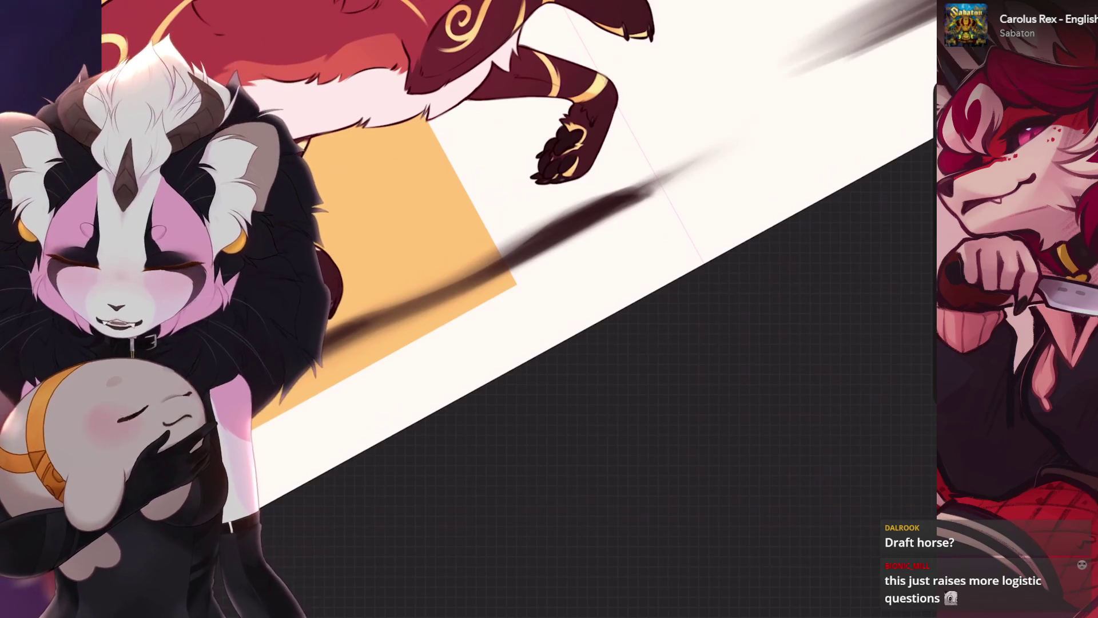
pyautogui.press('[')
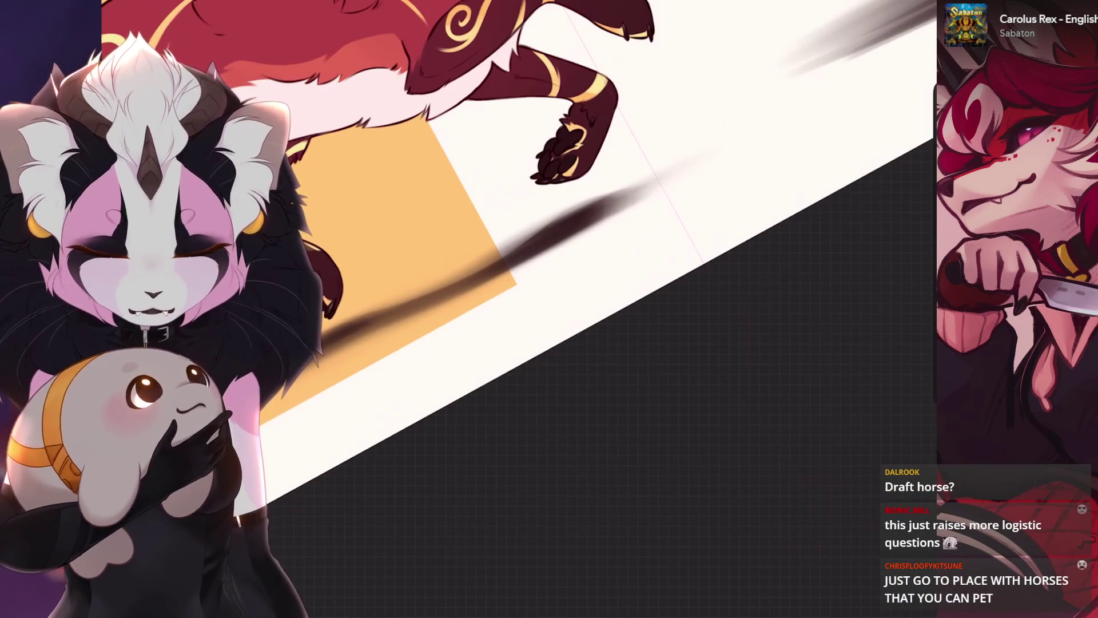
pyautogui.hotkey('ctrl', 'z')
pyautogui.moveTo(656, 233); pyautogui.dragTo(858, 97)
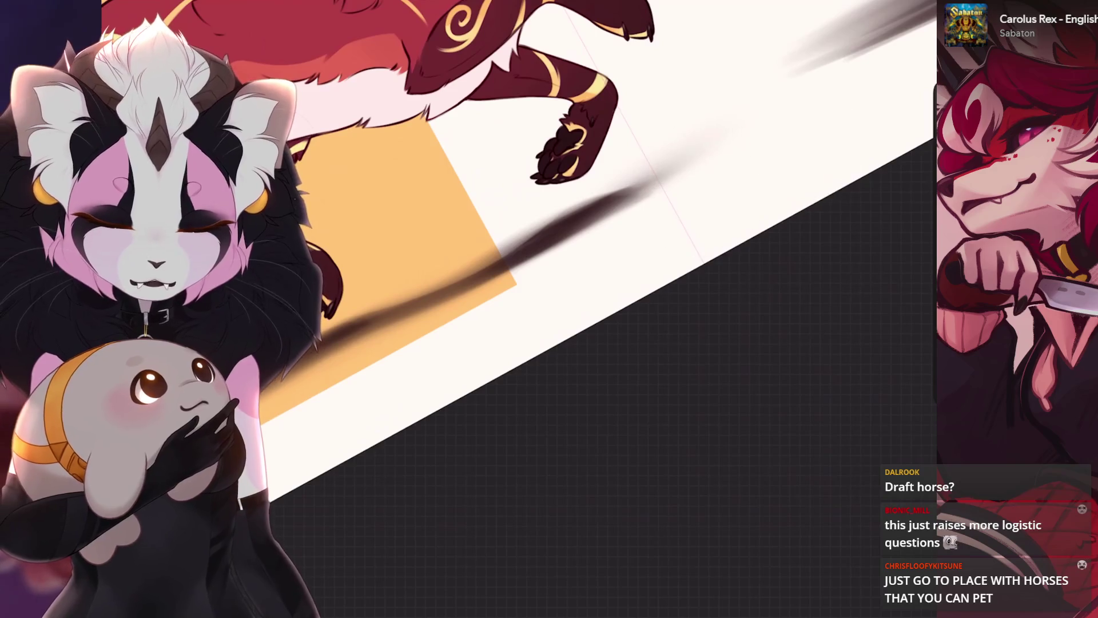
pyautogui.moveTo(702, 172); pyautogui.dragTo(720, 182)
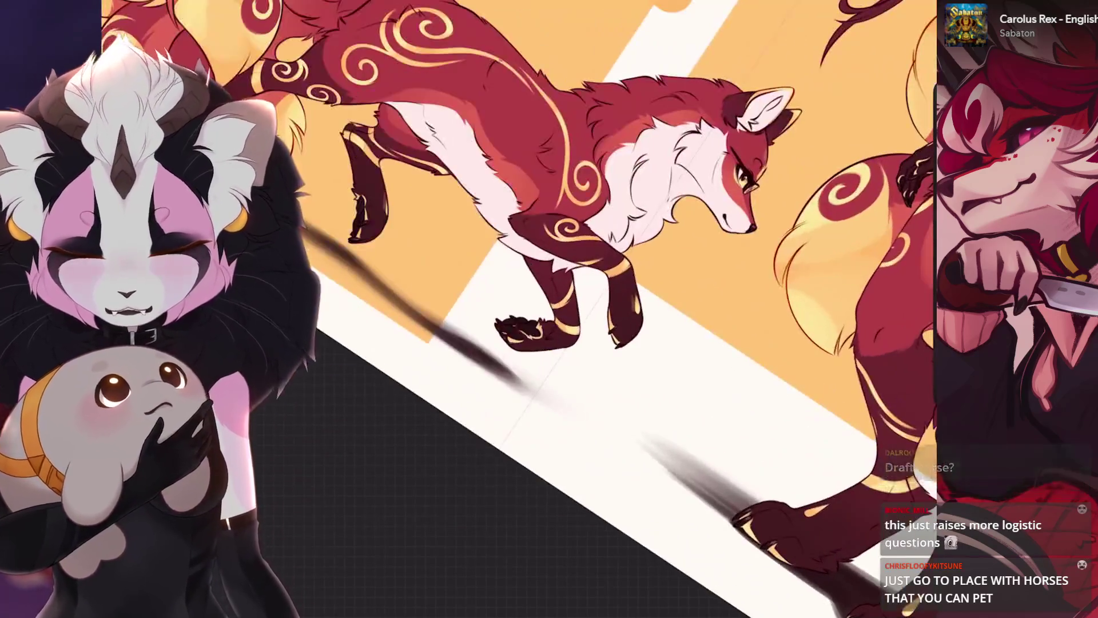
pyautogui.press('b')
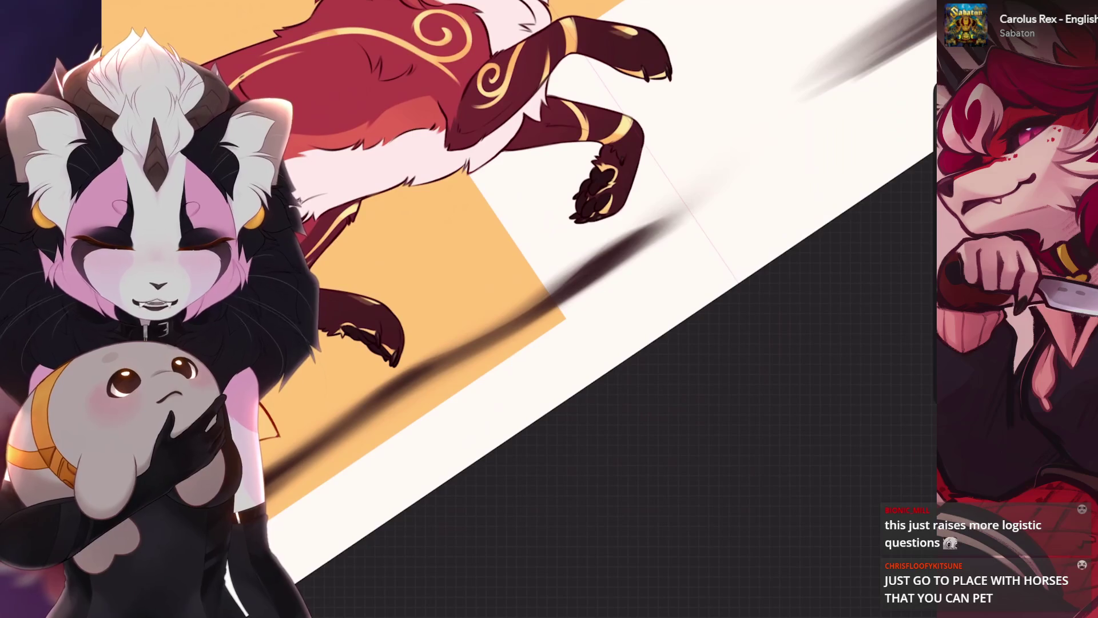
pyautogui.moveTo(618, 255); pyautogui.dragTo(724, 174)
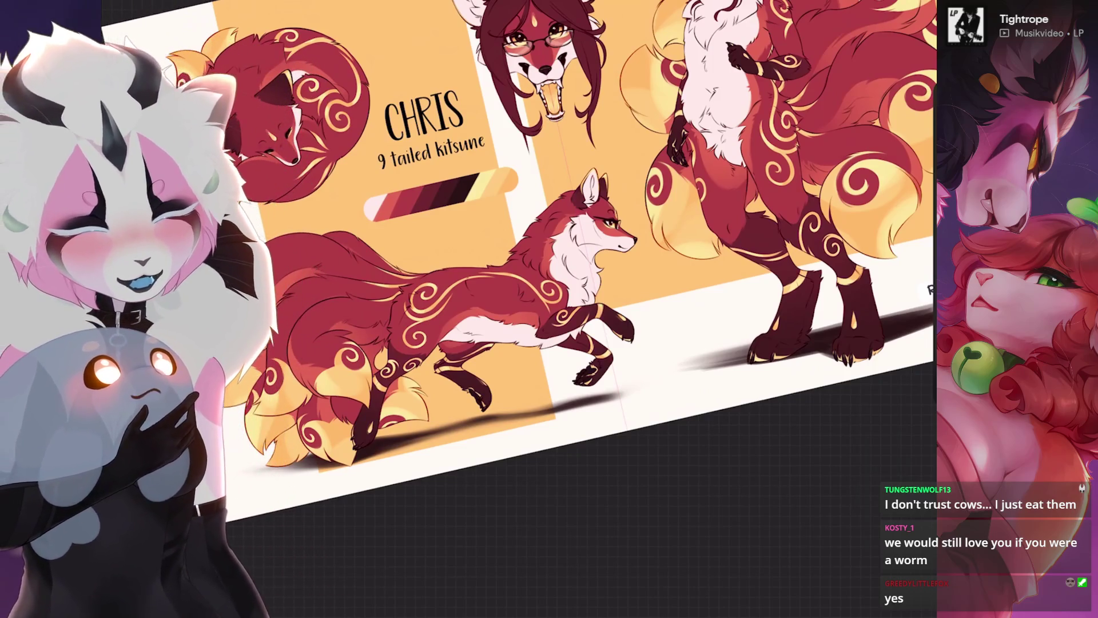
# Fit the whole character sheet, with both figures' cast shadows, in view.
pyautogui.hotkey('ctrl', '0')
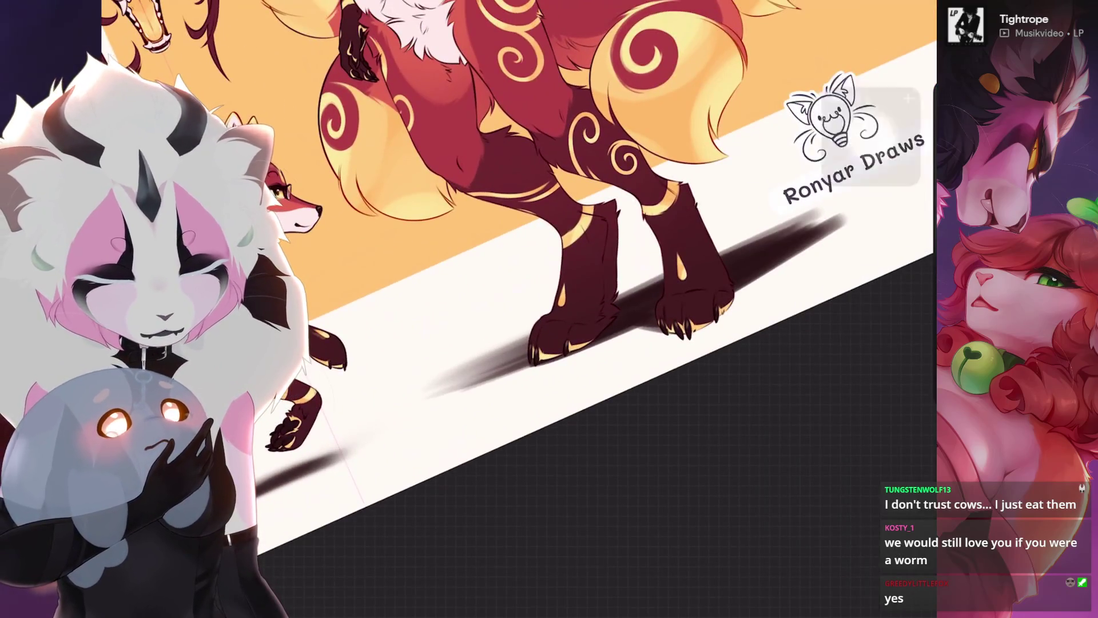
# Smudge the shadow between the standing kitsune's paws, then undo both smudge strokes.
pyautogui.moveTo(686, 277); pyautogui.dragTo(826, 217)
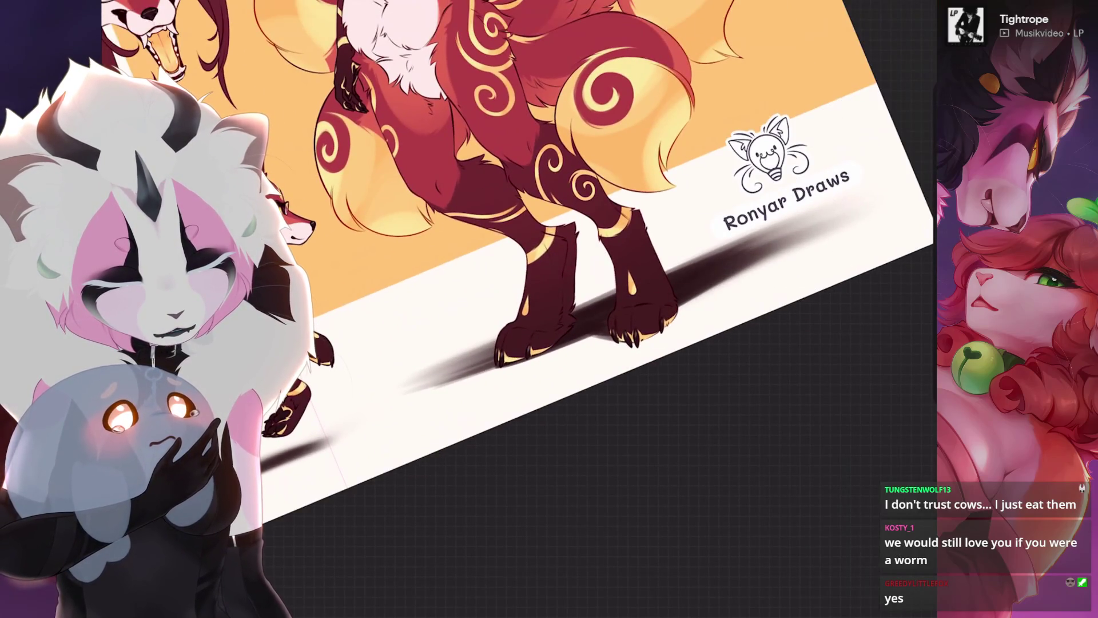
pyautogui.hotkey('ctrl', 'z')
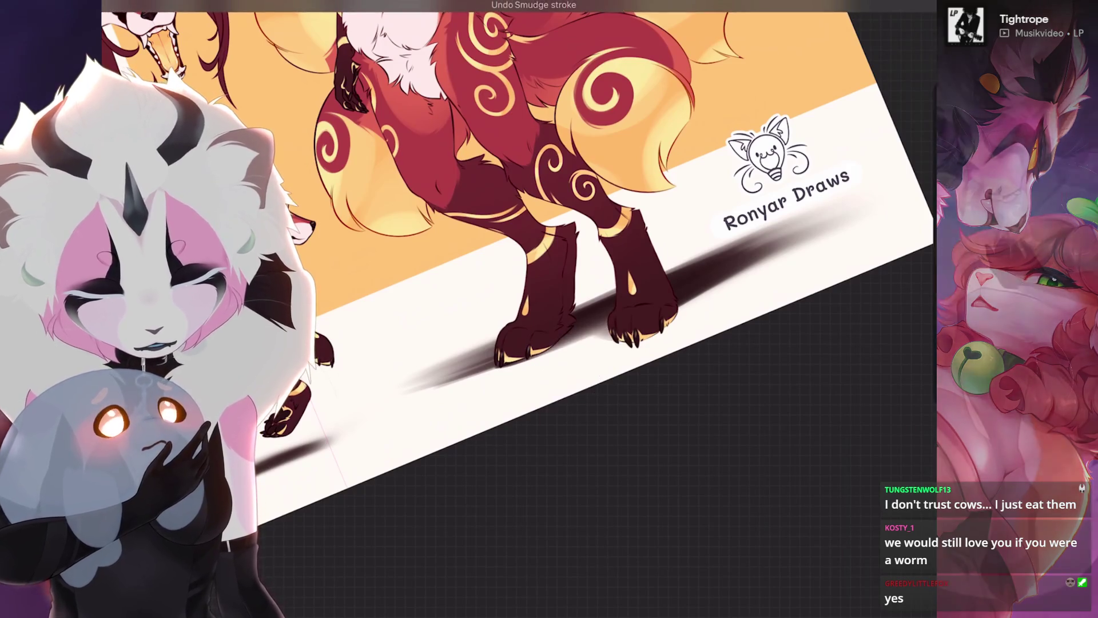
pyautogui.hotkey('ctrl', 'z')
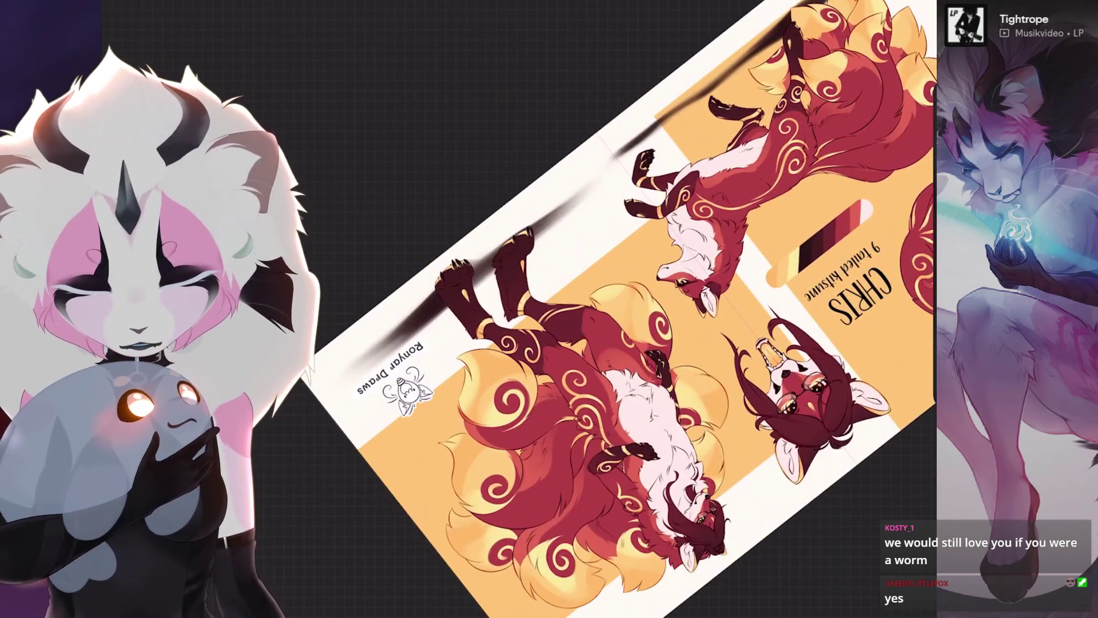
# Re-smudge the shadow under the standing kitsune's paws and revert the redone erase stroke.
pyautogui.moveTo(372, 352); pyautogui.dragTo(452, 318)
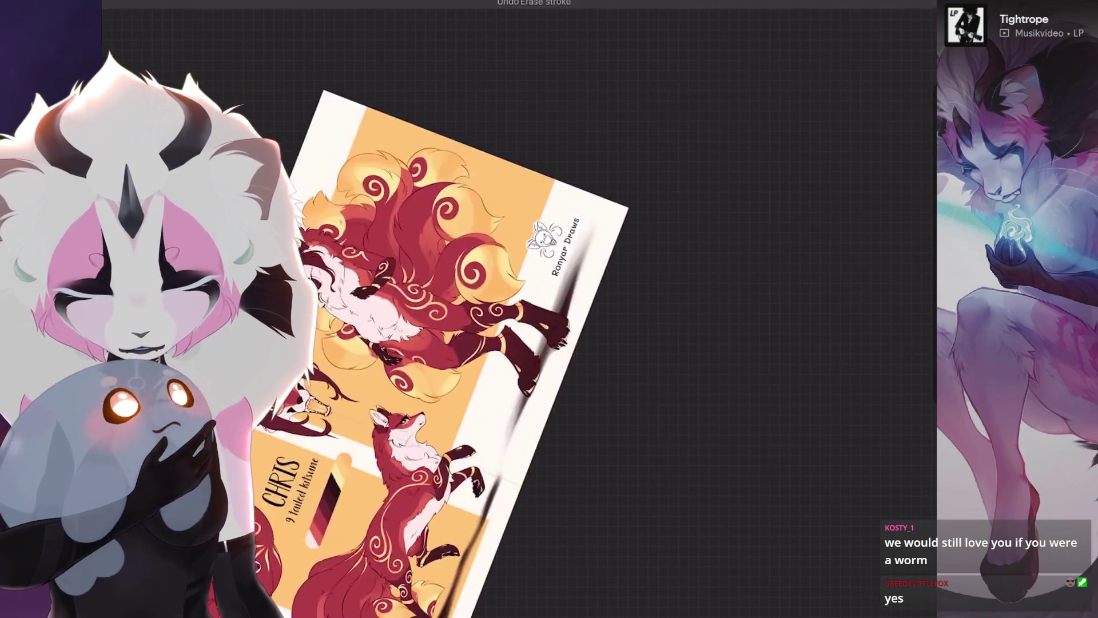
pyautogui.hotkey('ctrl', 'shift', 'z')
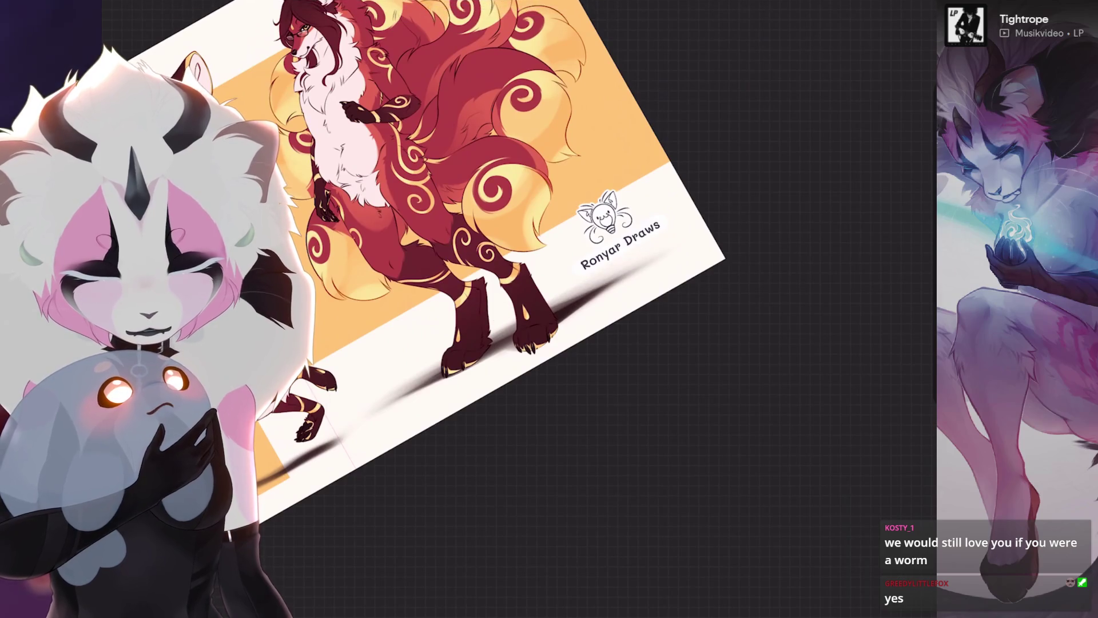
pyautogui.hotkey('ctrl', 'z')
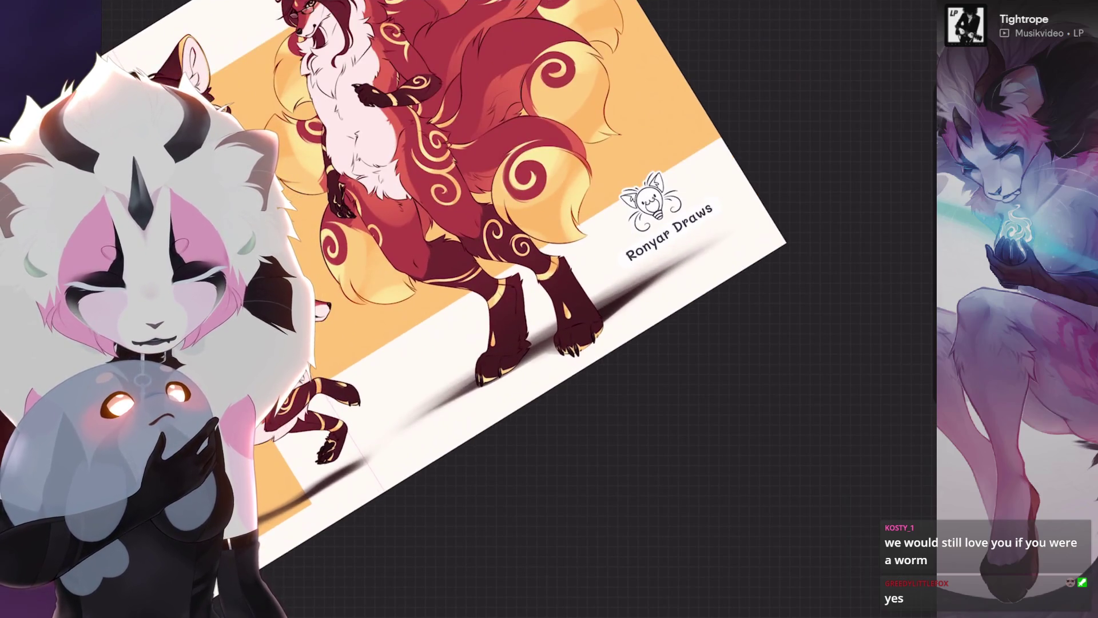
# Zoom in around the running fox to inspect its cast shadow, then zoom out to the whole sheet.
pyautogui.moveTo(667, 217); pyautogui.dragTo(870, 103)
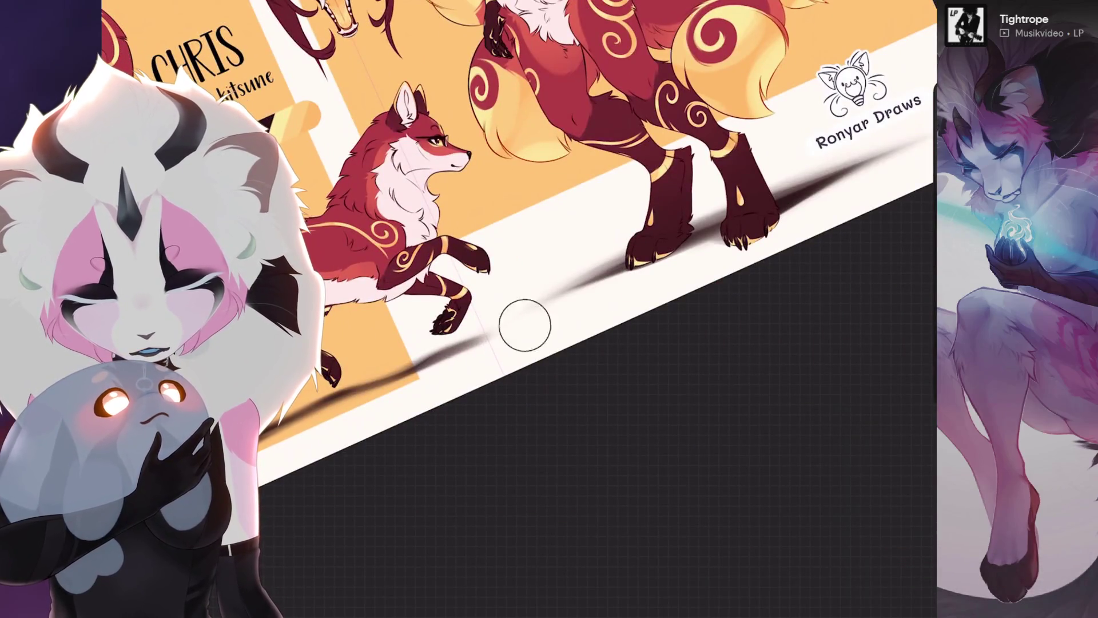
pyautogui.moveTo(522, 326); pyautogui.dragTo(580, 283)
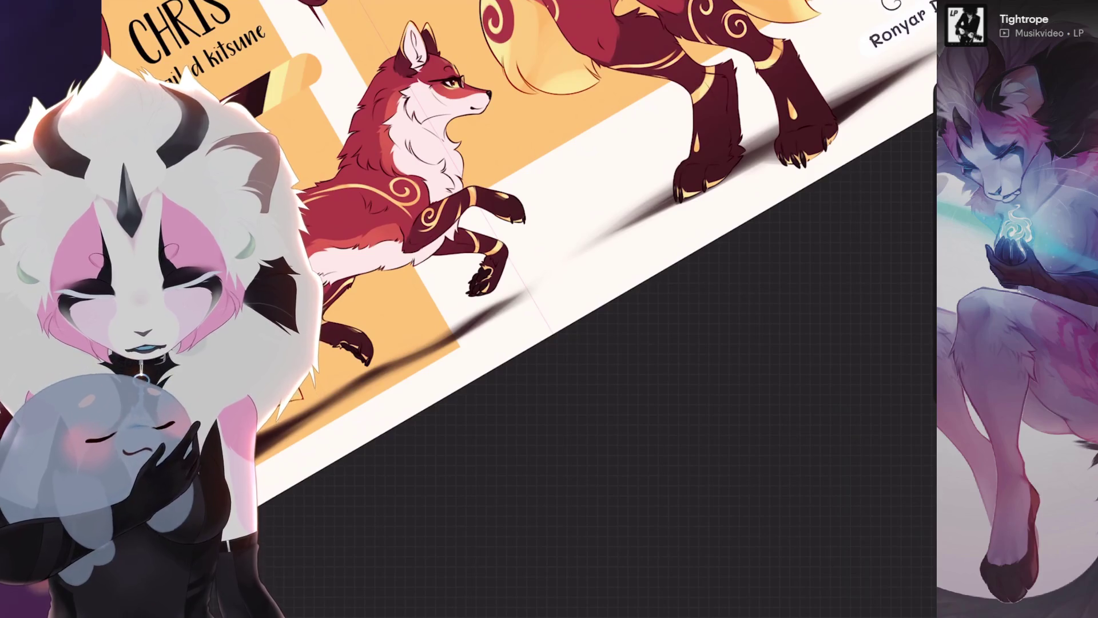
pyautogui.moveTo(515, 286); pyautogui.dragTo(434, 228)
pyautogui.moveTo(515, 229); pyautogui.dragTo(572, 172)
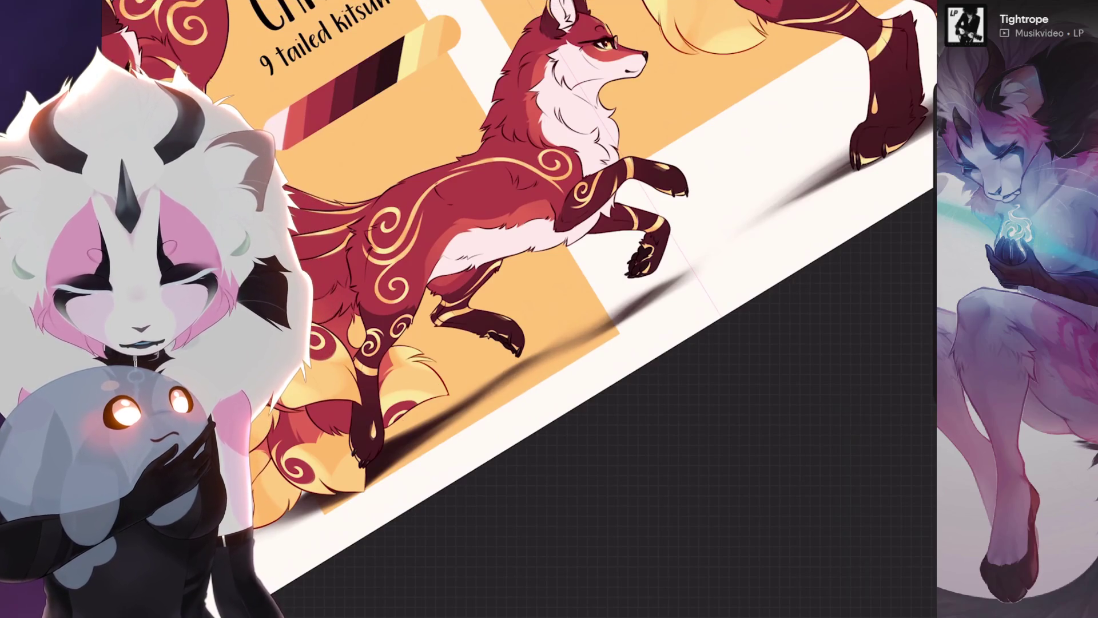
pyautogui.moveTo(480, 421); pyautogui.dragTo(469, 382)
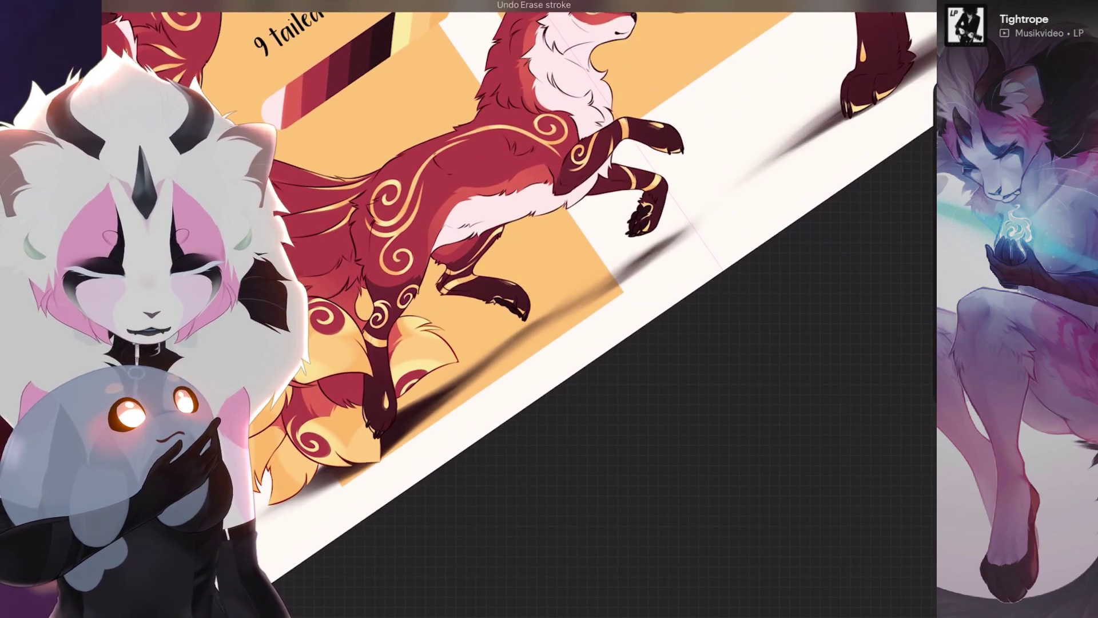
pyautogui.moveTo(572, 171); pyautogui.dragTo(515, 258)
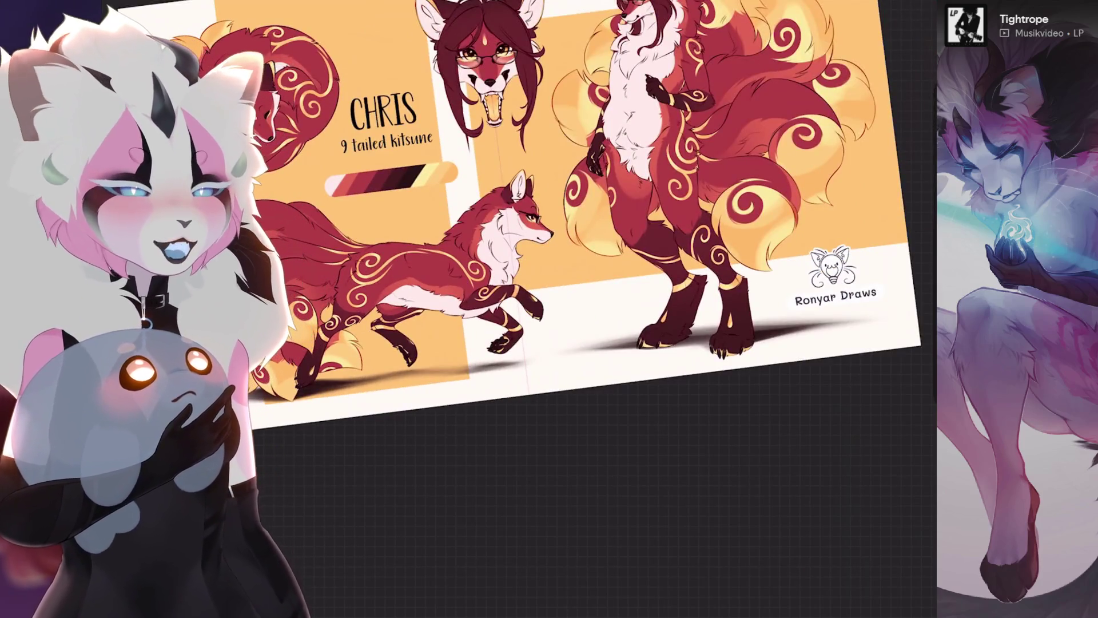
# Set the shadow layer, Layer 66, to Multiply blending at 18% opacity.
pyautogui.scroll(3, 400, 246)
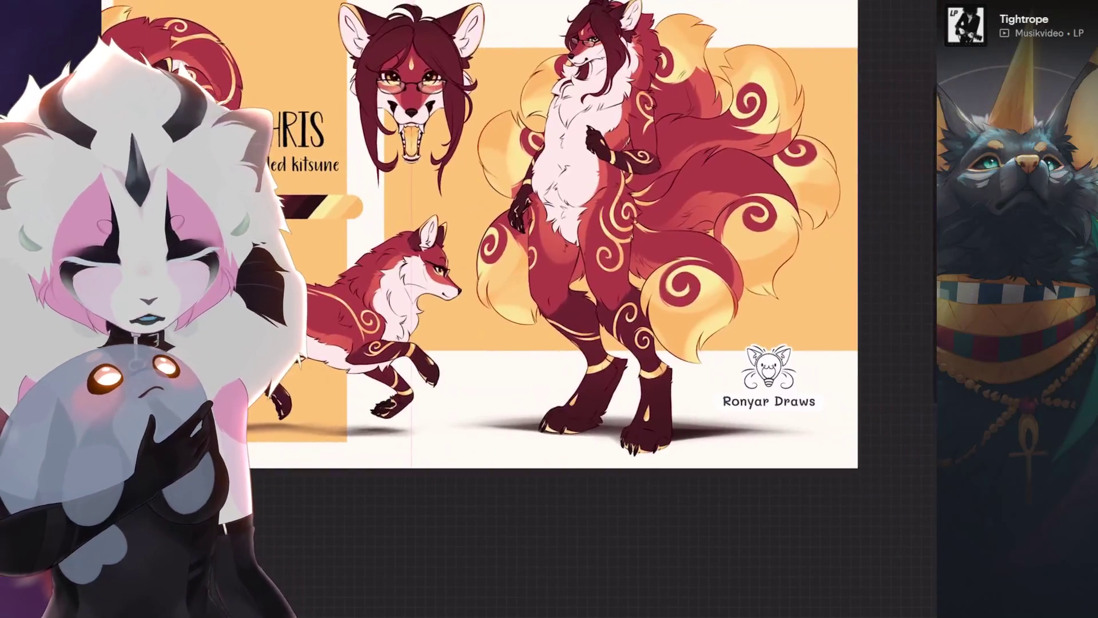
pyautogui.press('l')
pyautogui.click(876, 319)
pyautogui.scroll(3, 804, 515)
pyautogui.click(715, 476)
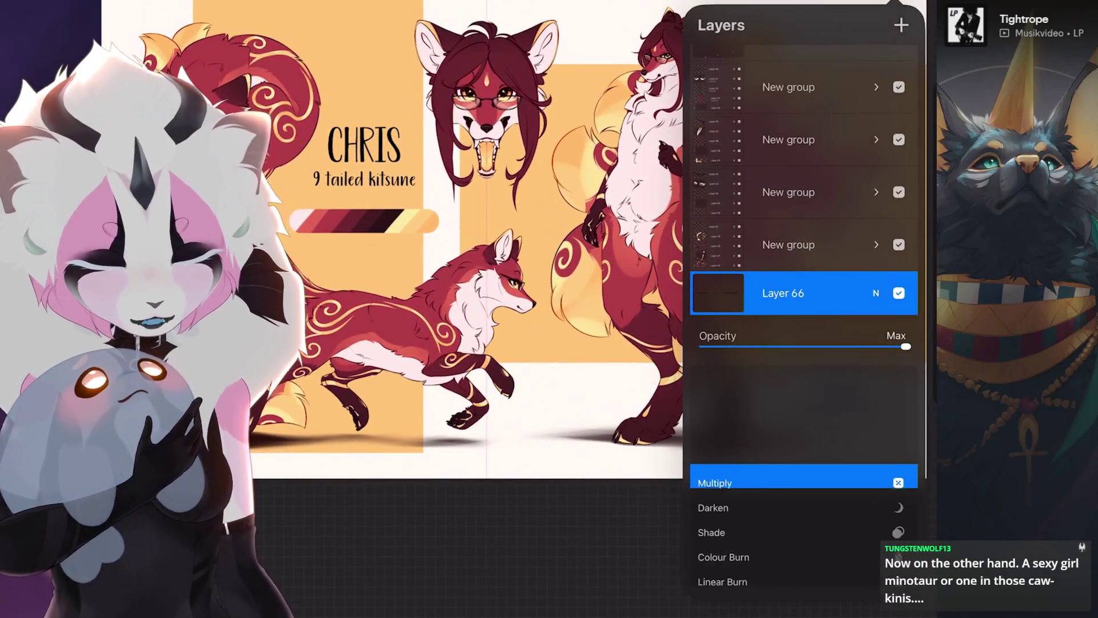
pyautogui.moveTo(906, 346); pyautogui.dragTo(738, 346)
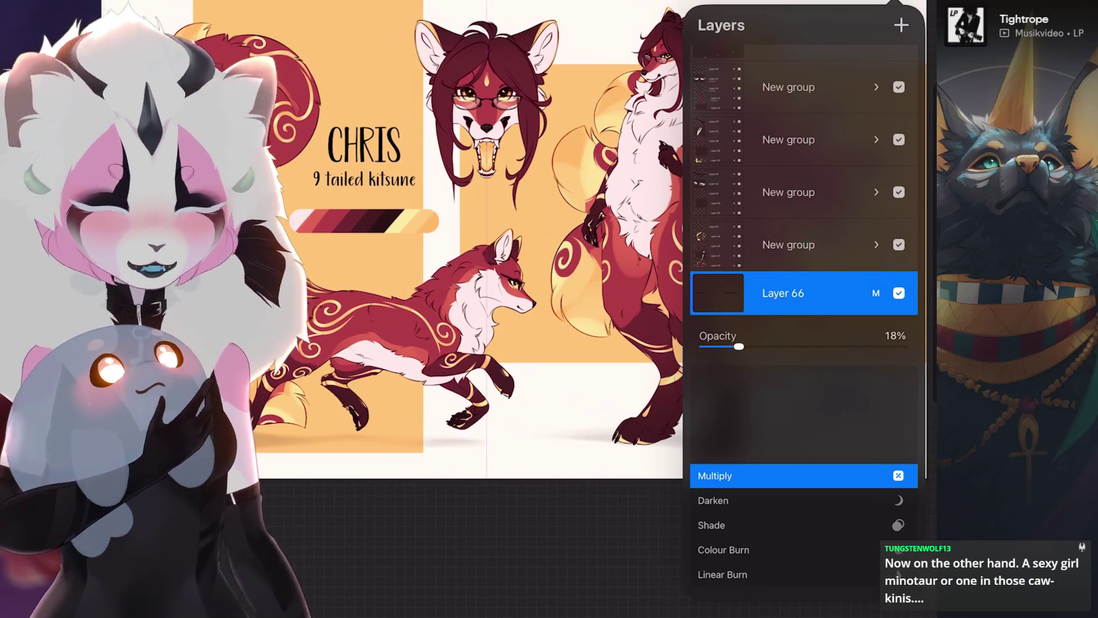
pyautogui.click(719, 293)
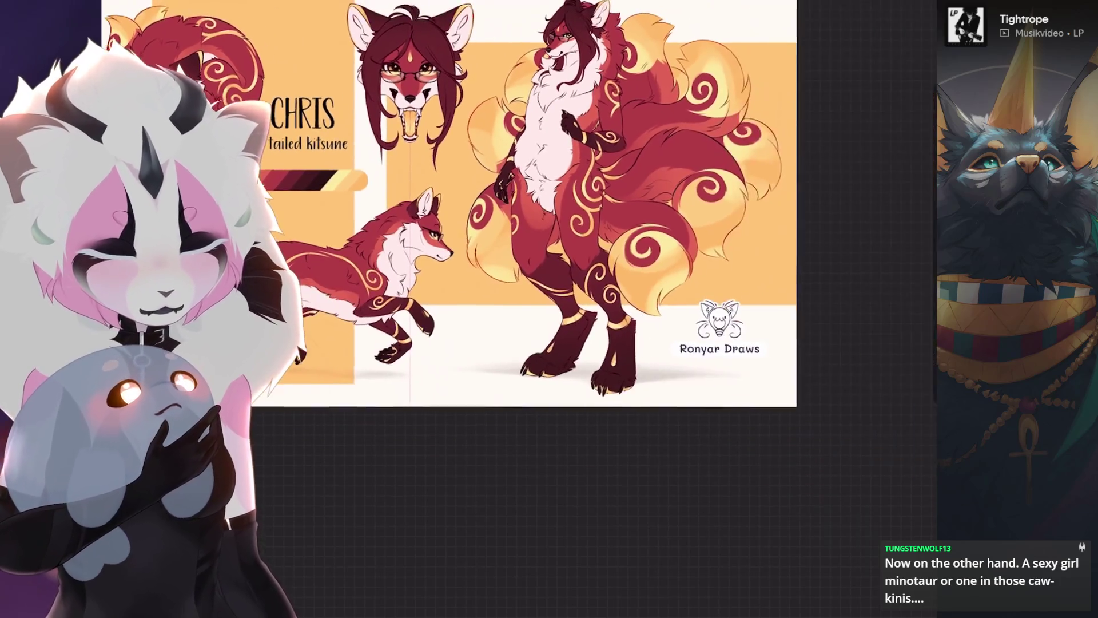
# Choose a soft brush from the Airbrushing set in the brush library.
pyautogui.click(776, 2)
pyautogui.scroll(-5, 687, 343)
pyautogui.click(686, 419)
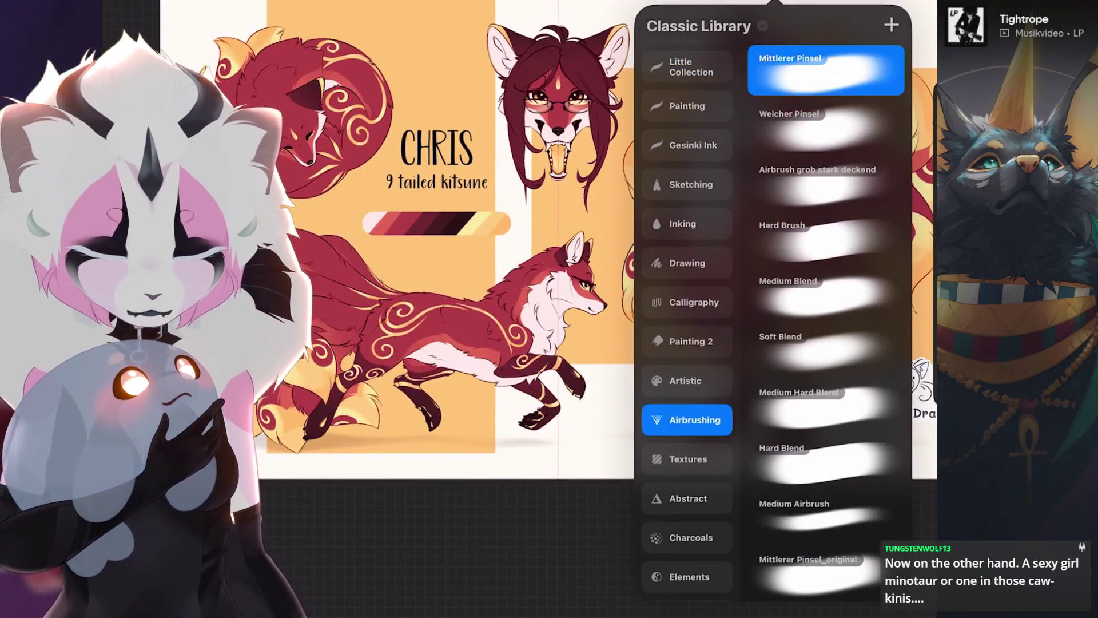
pyautogui.click(776, 2)
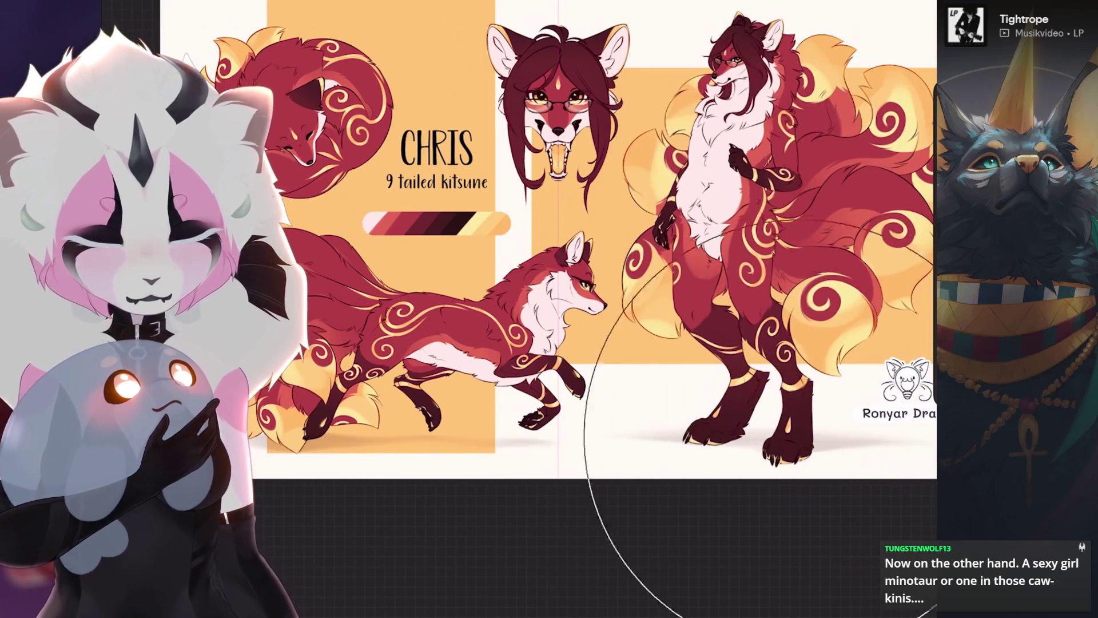
pyautogui.scroll(-2, 529, 240)
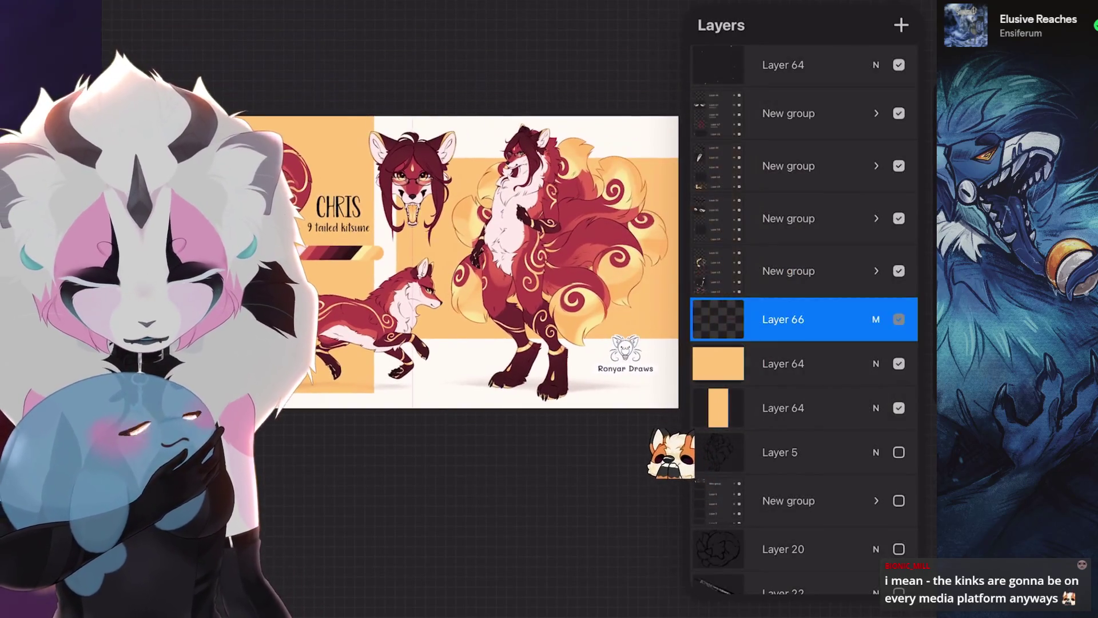
pyautogui.click(898, 319)
pyautogui.click(801, 364)
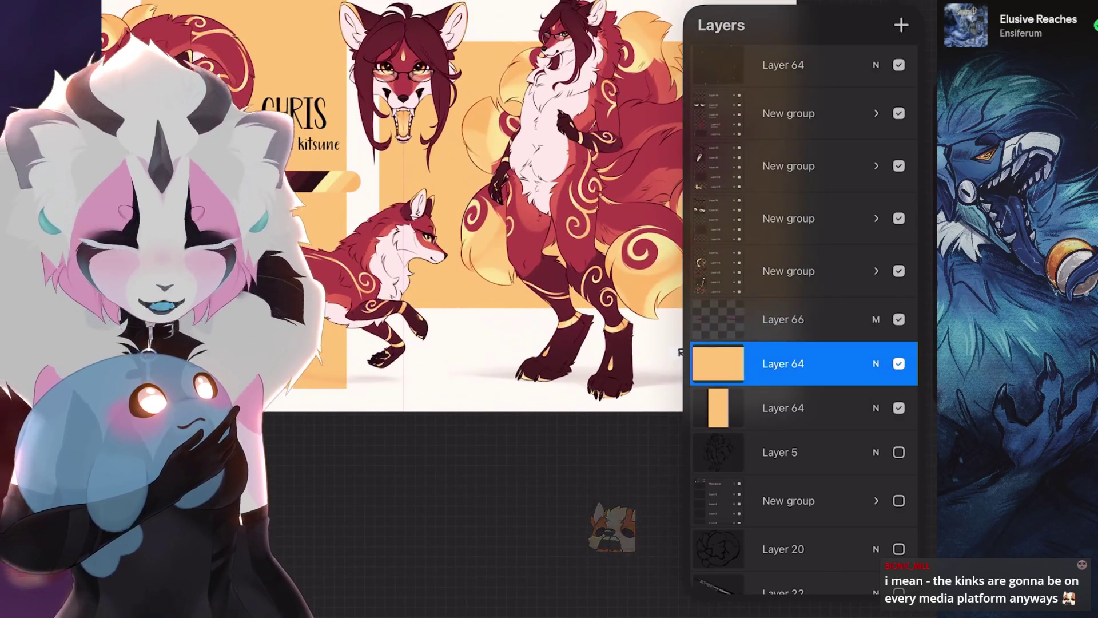
pyautogui.click(901, 24)
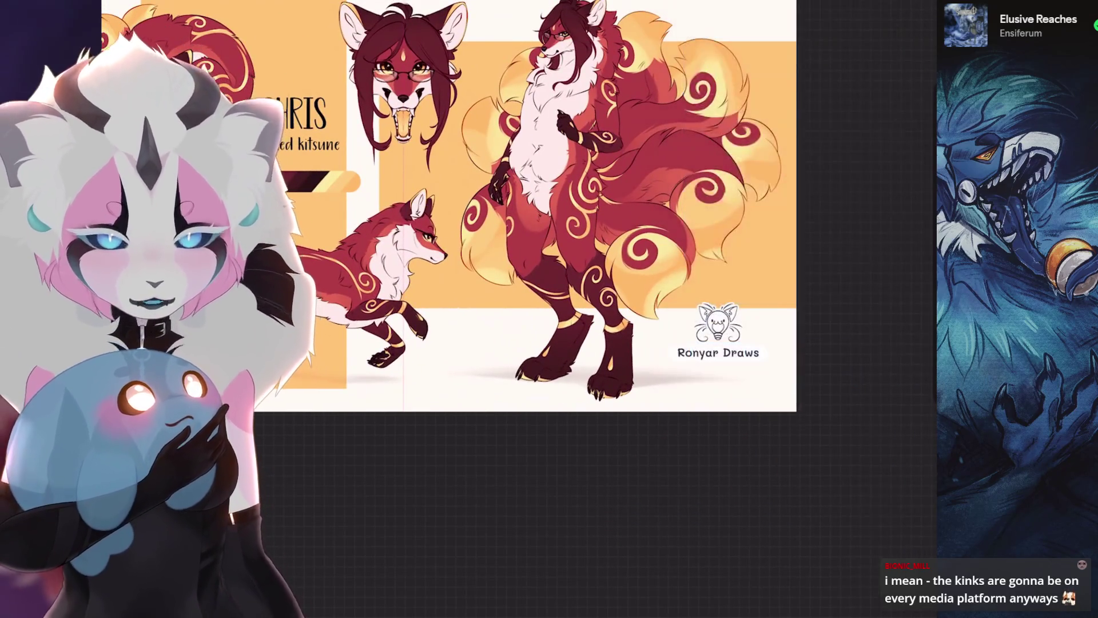
pyautogui.scroll(3, 400, 258)
pyautogui.scroll(-5, 515, 257)
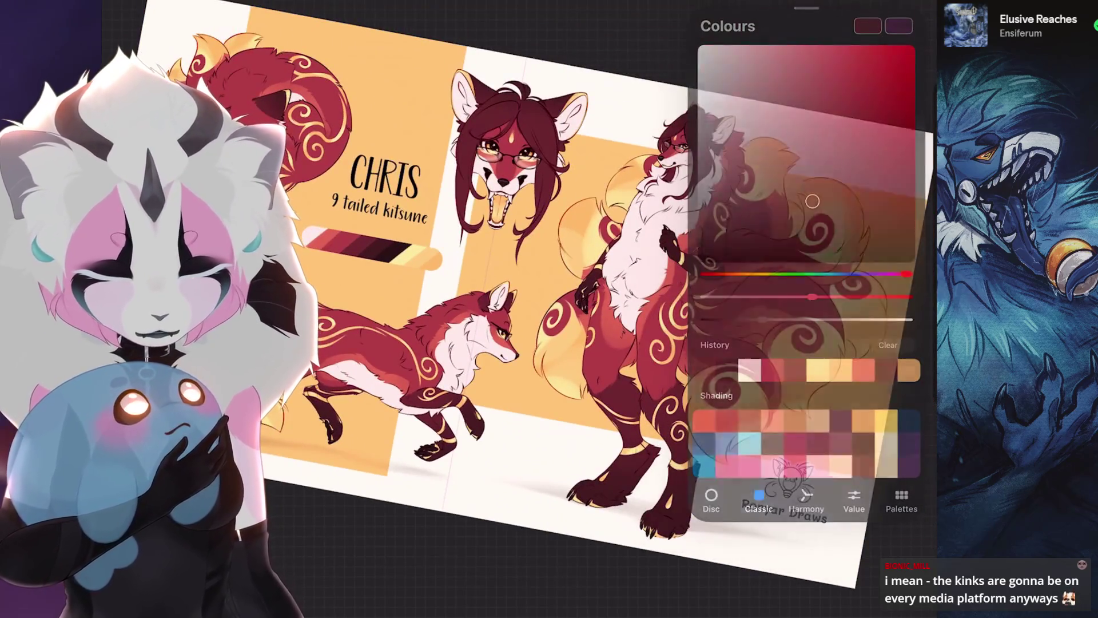
pyautogui.click(828, 407)
pyautogui.moveTo(828, 407); pyautogui.dragTo(632, 510)
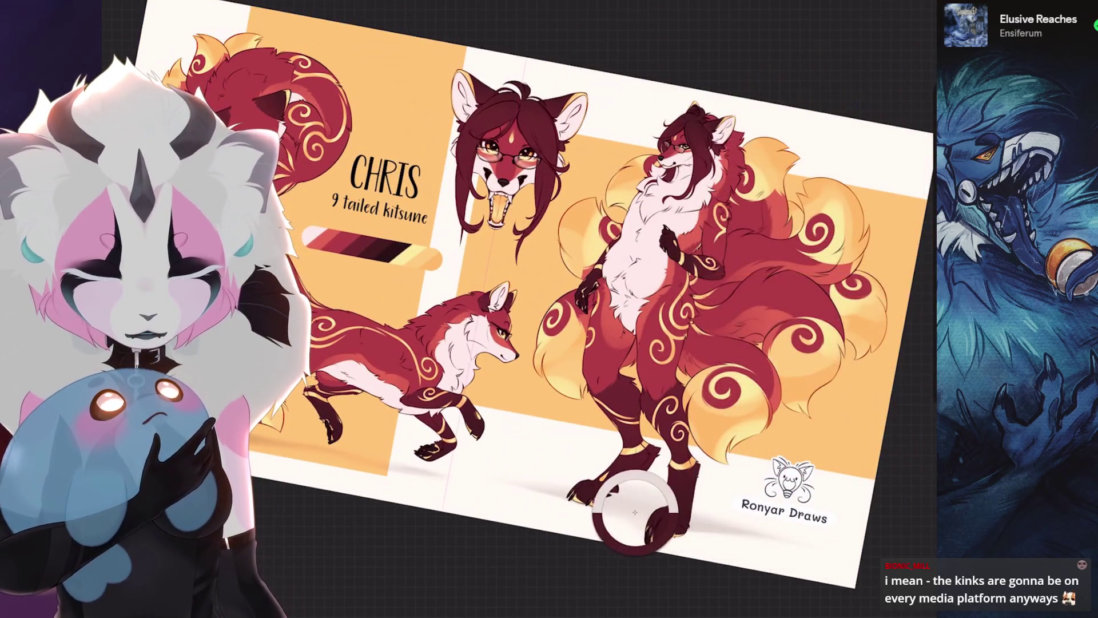
pyautogui.scroll(2, 572, 286)
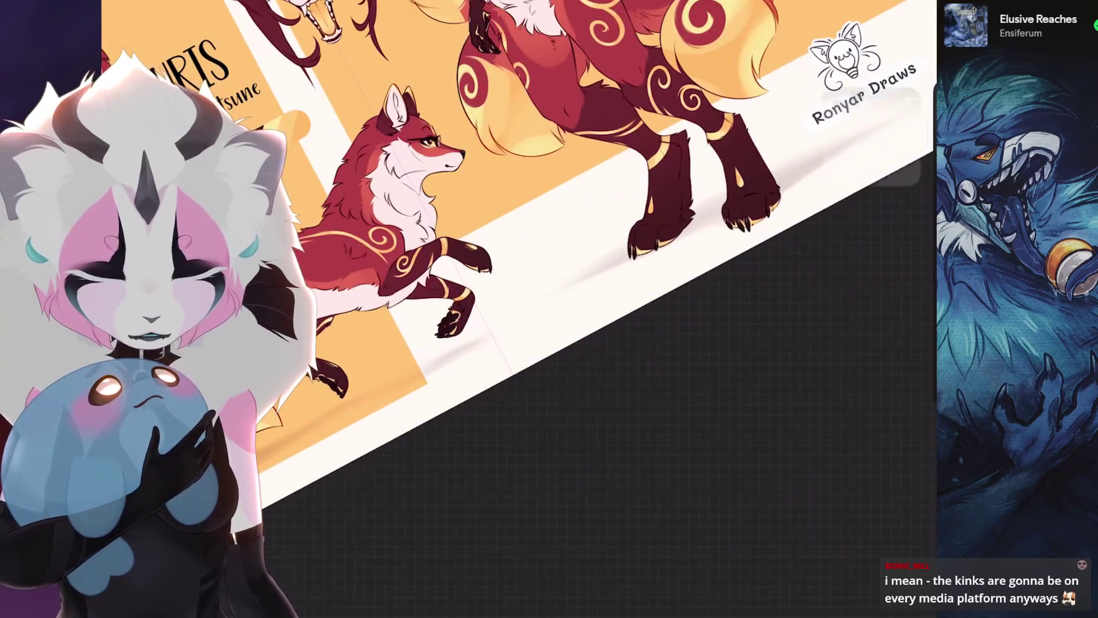
pyautogui.click(896, 5)
pyautogui.click(834, 294)
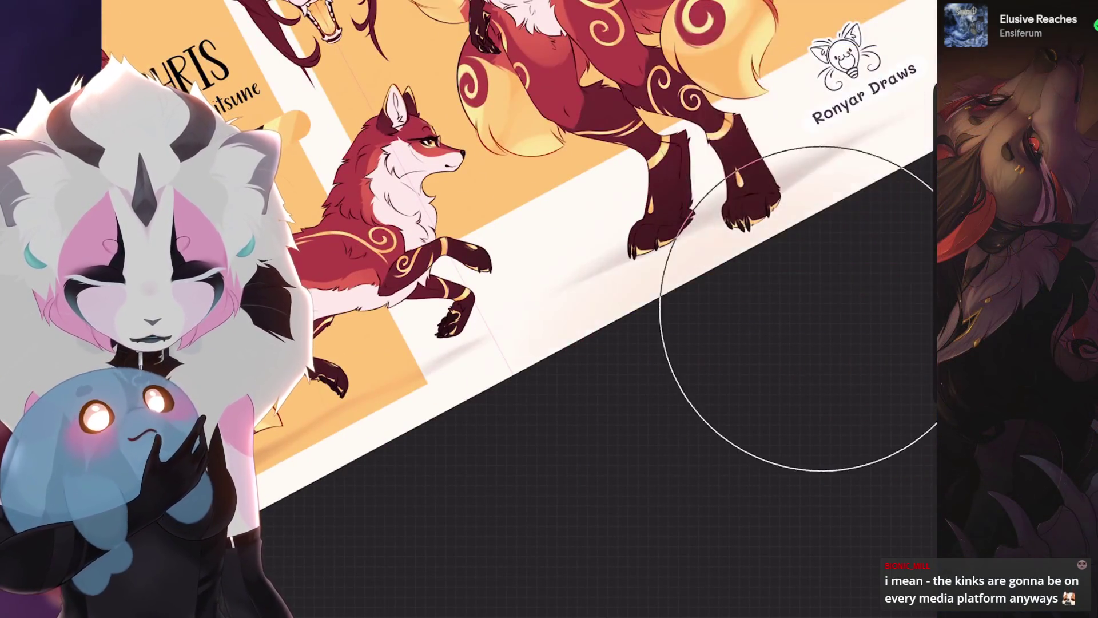
pyautogui.scroll(-3, 515, 258)
pyautogui.hotkey('ctrl', 'z')
pyautogui.click(593, 368)
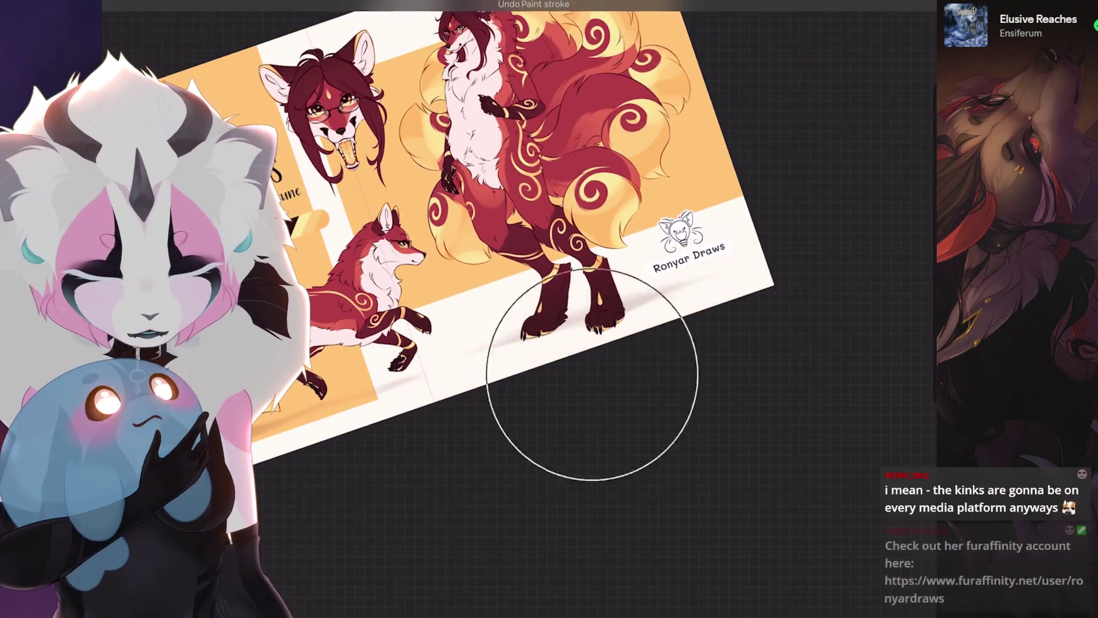
pyautogui.click(896, 5)
pyautogui.click(720, 54)
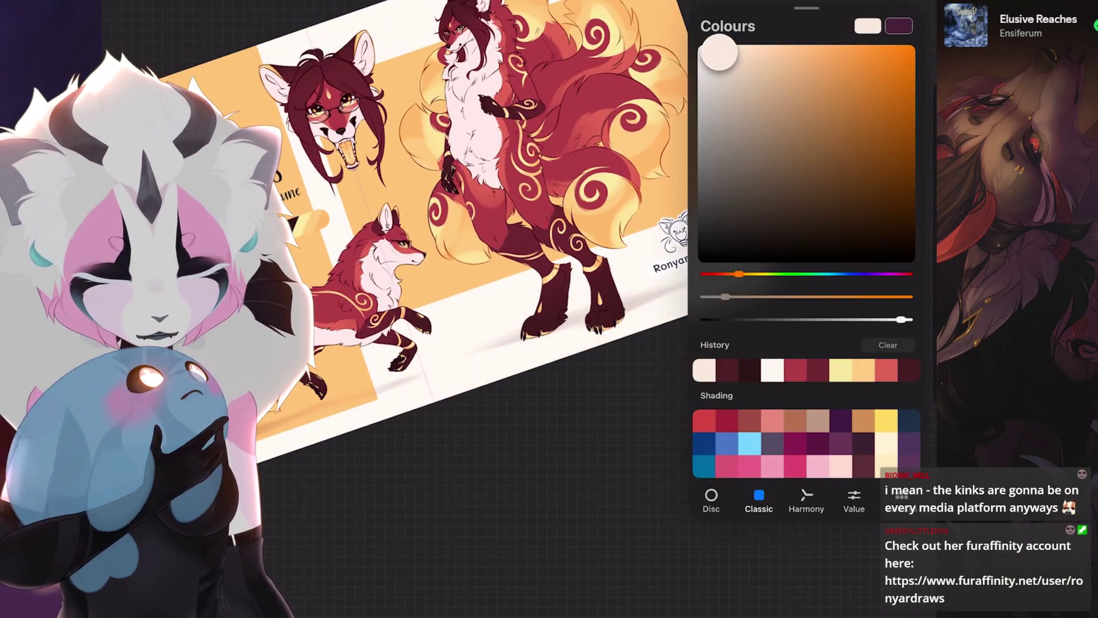
pyautogui.scroll(3, 515, 257)
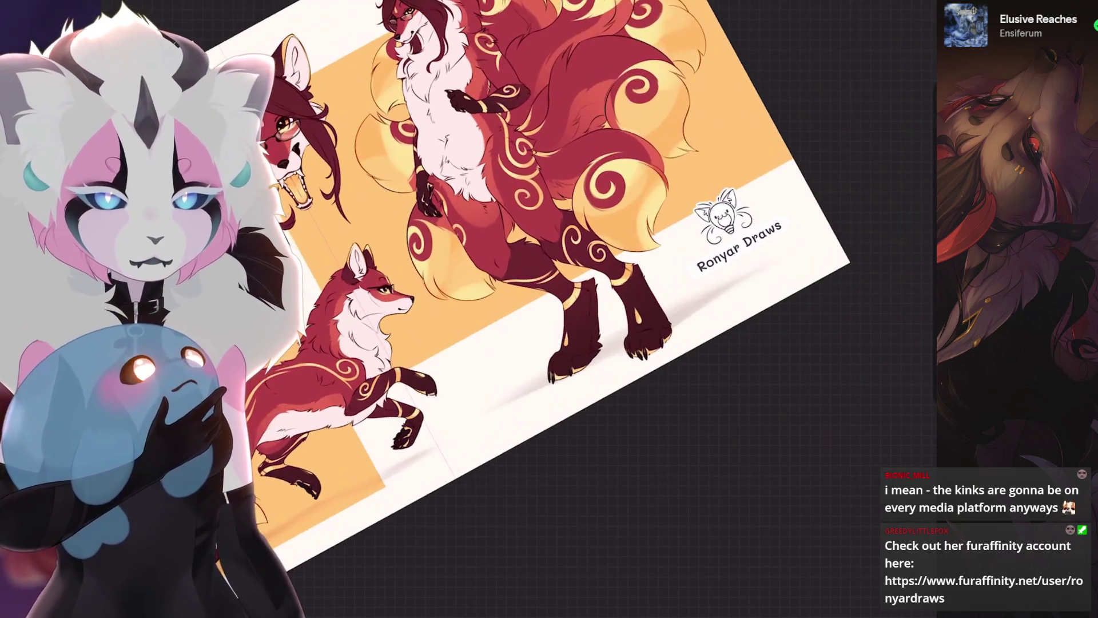
pyautogui.scroll(-2, 515, 257)
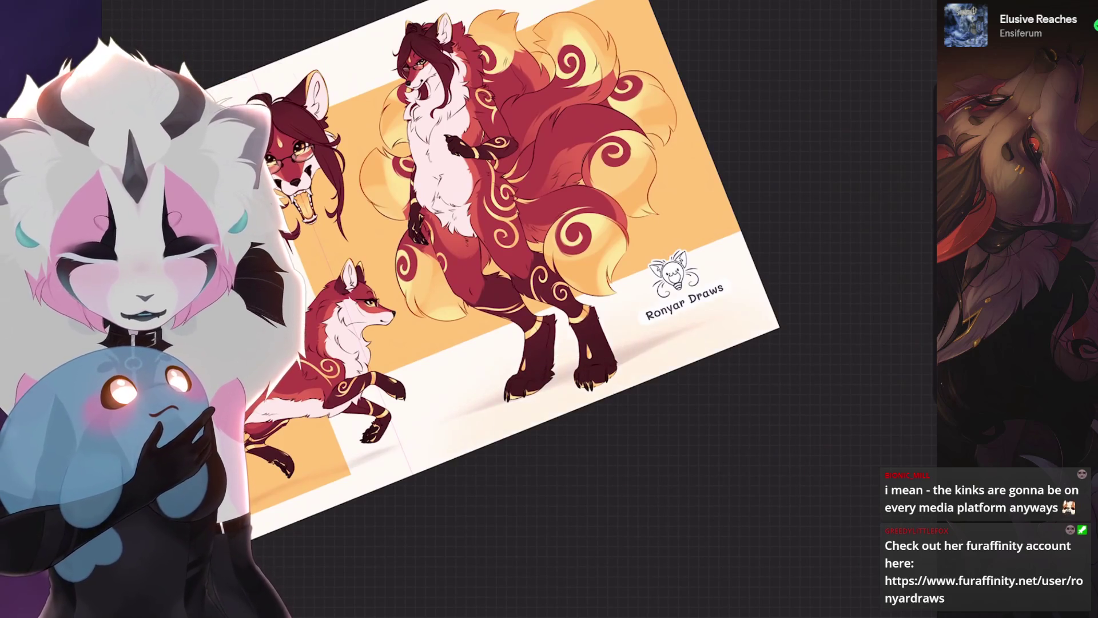
pyautogui.hotkey('ctrl', 'z')
pyautogui.scroll(2, 486, 257)
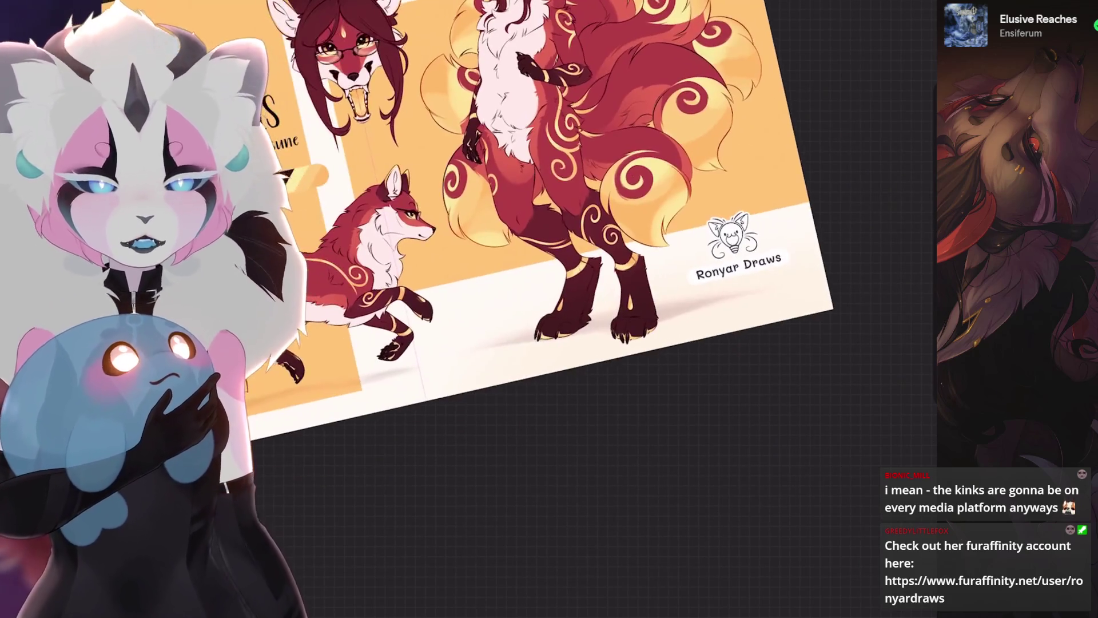
pyautogui.hotkey('ctrl', 'z')
pyautogui.hotkey('ctrl', 'z')
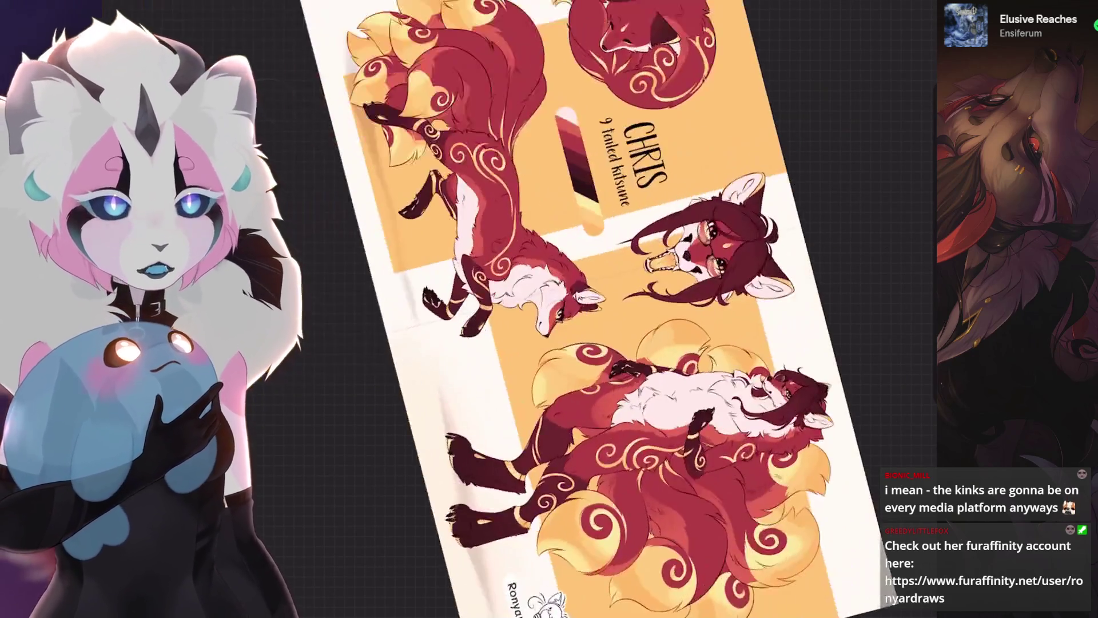
pyautogui.moveTo(550, 309); pyautogui.dragTo(441, 451)
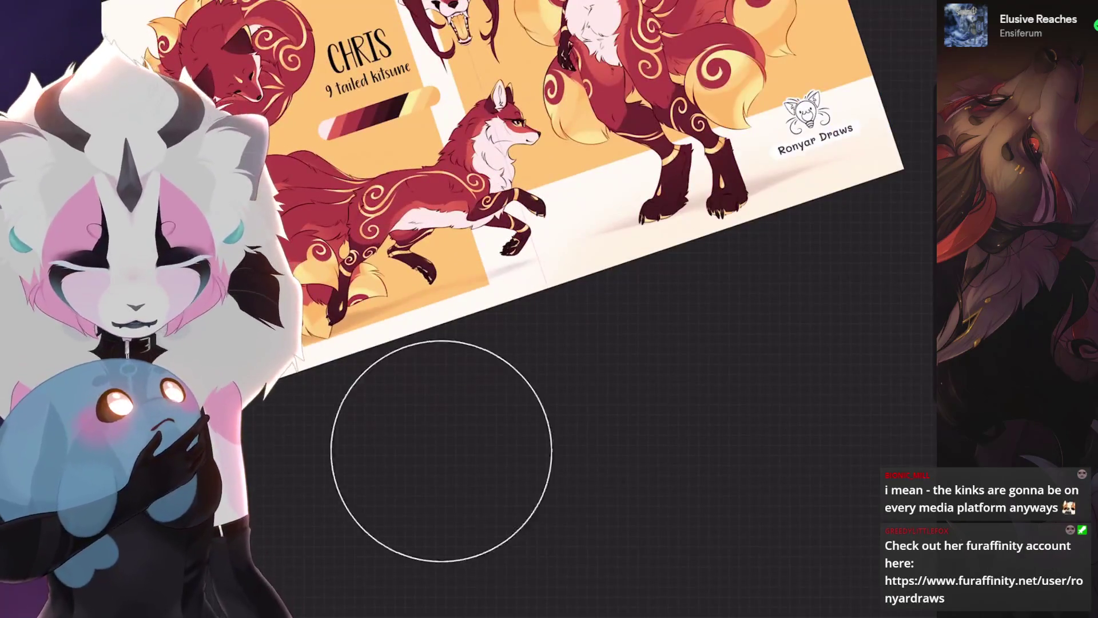
pyautogui.hotkey('ctrl', 'z')
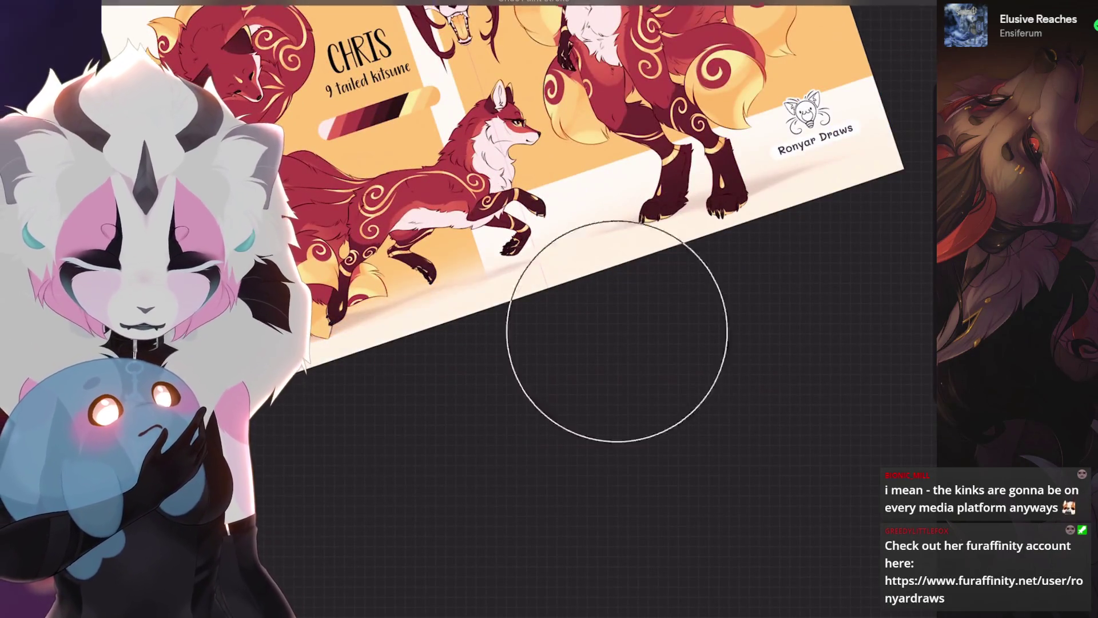
pyautogui.moveTo(617, 331); pyautogui.dragTo(429, 452)
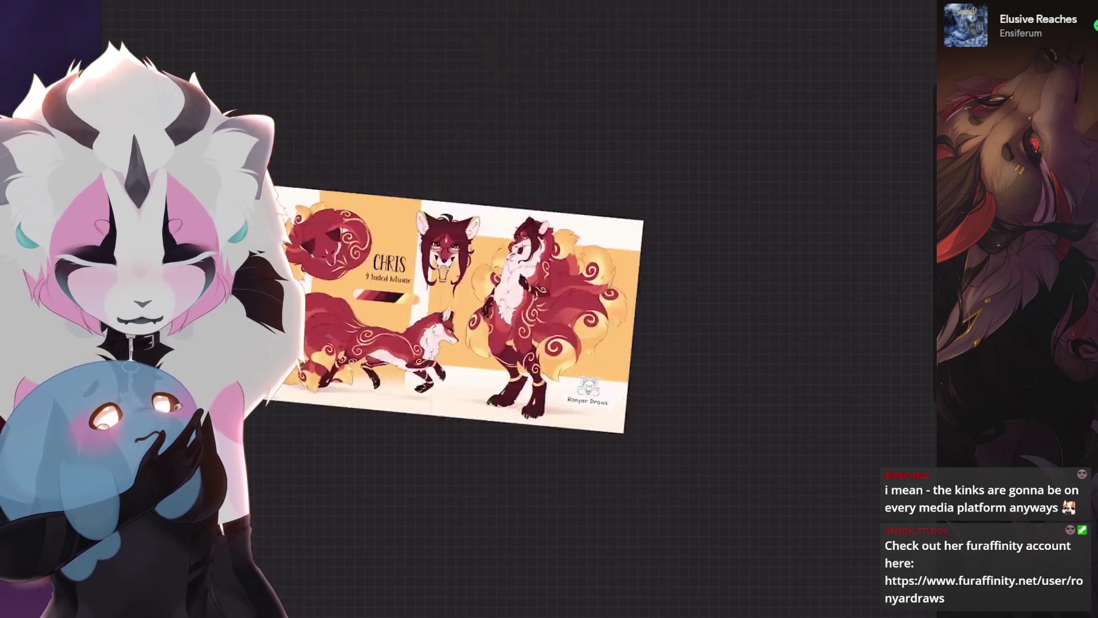
pyautogui.moveTo(458, 309); pyautogui.dragTo(630, 343)
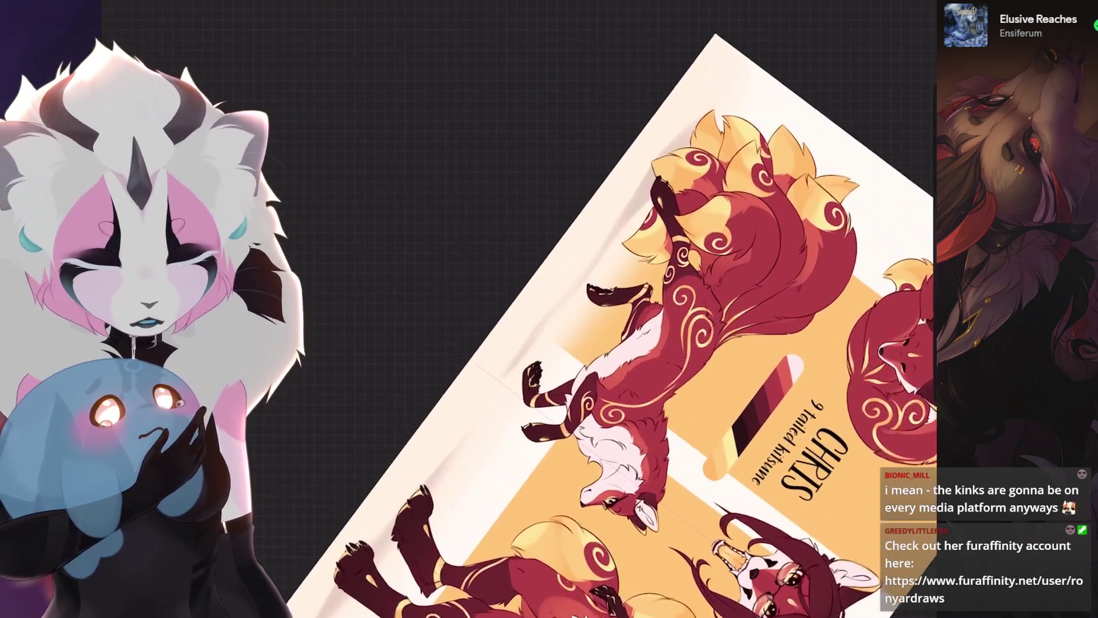
pyautogui.moveTo(744, 229); pyautogui.dragTo(816, 112)
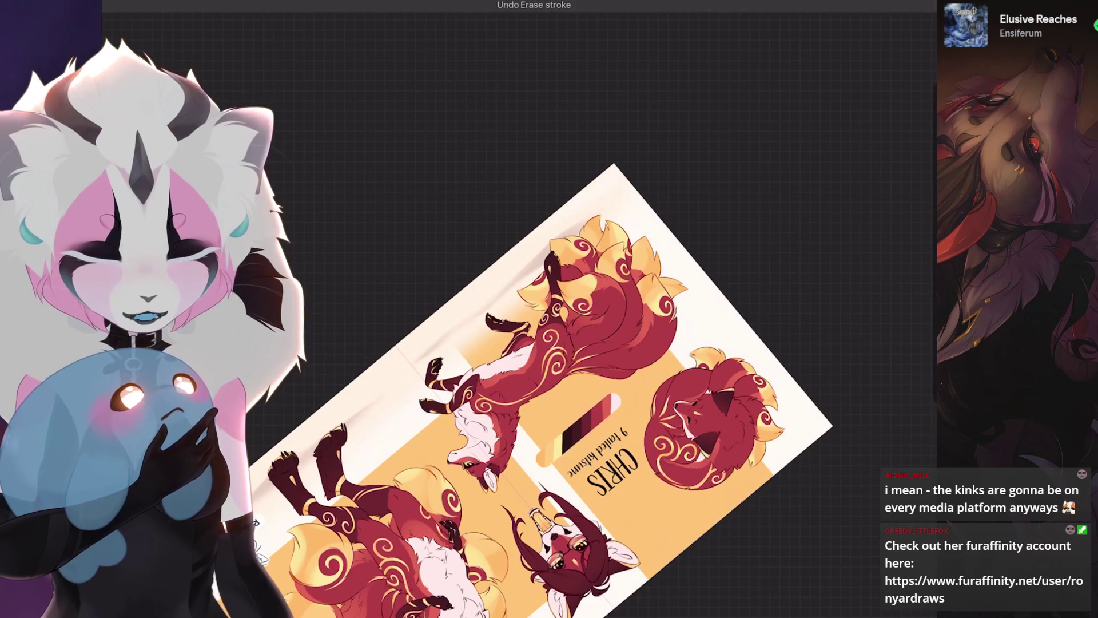
pyautogui.moveTo(543, 389)
pyautogui.mouseDown()
pyautogui.moveTo(584, 320)
pyautogui.moveTo(401, 172)
pyautogui.mouseUp()
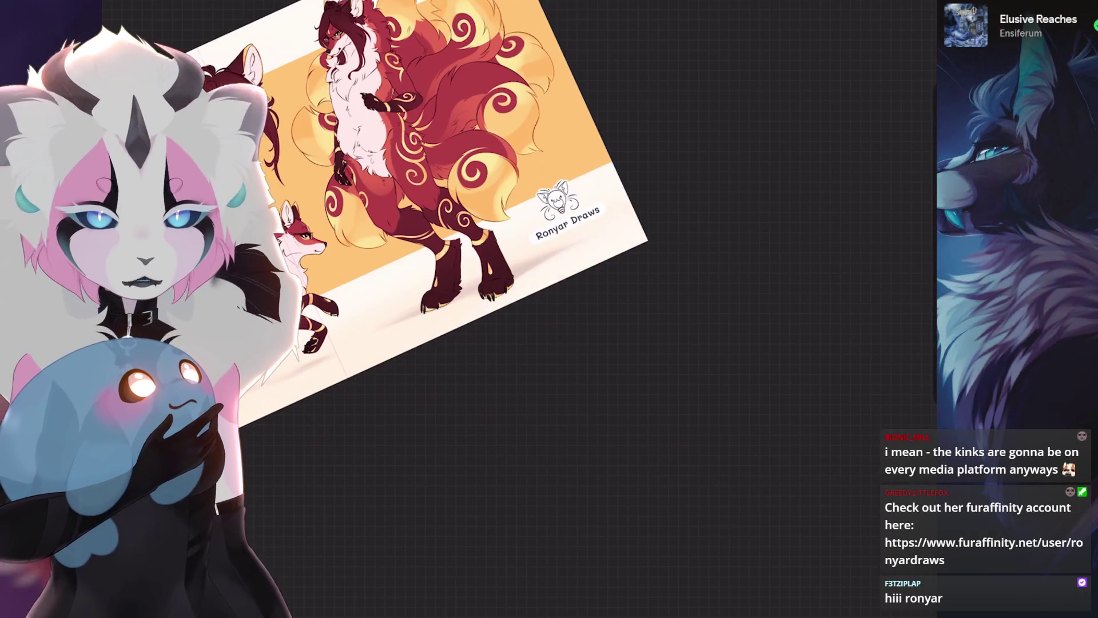
pyautogui.scroll(3, 257, 400)
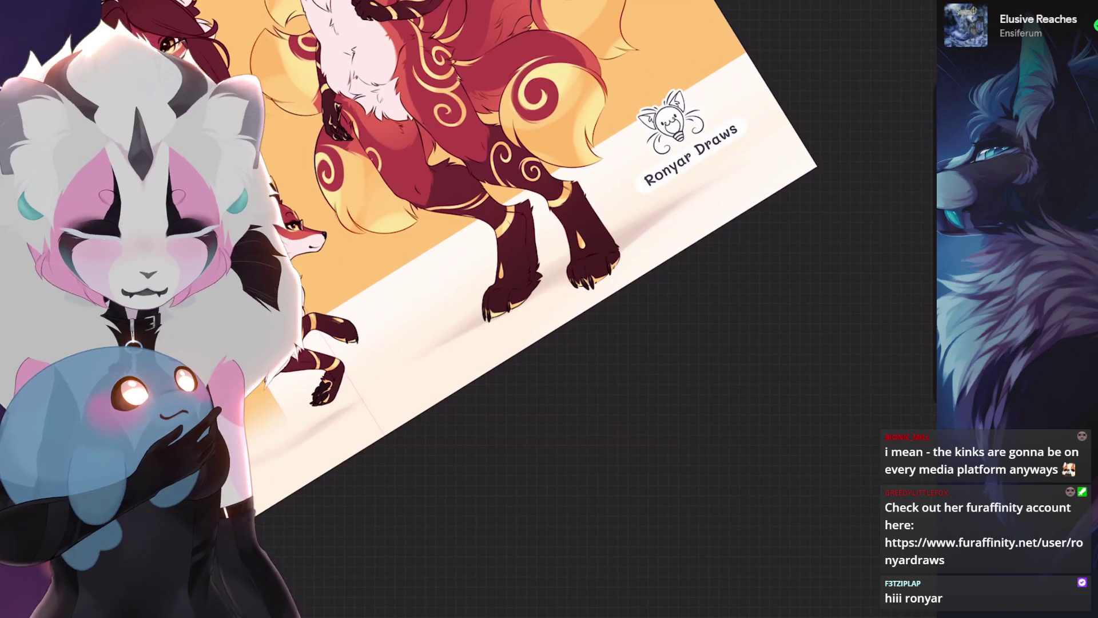
pyautogui.scroll(-2, 617, 269)
pyautogui.hotkey('ctrl', 'z')
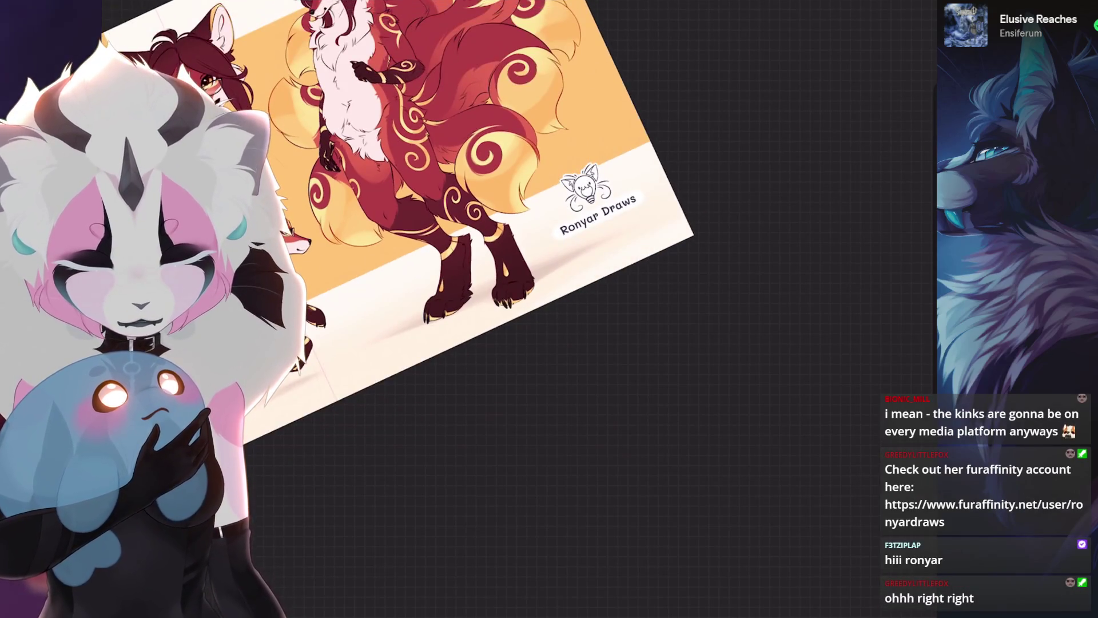
pyautogui.scroll(-2, 458, 229)
pyautogui.scroll(3, 457, 229)
pyautogui.scroll(-2, 457, 229)
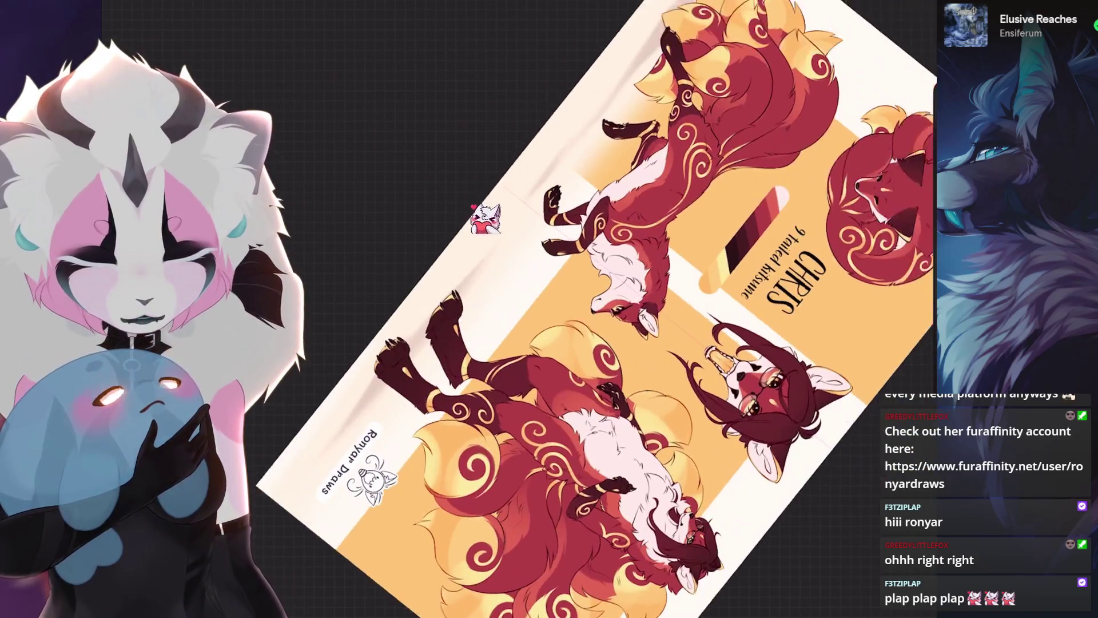
pyautogui.scroll(-1, 519, 148)
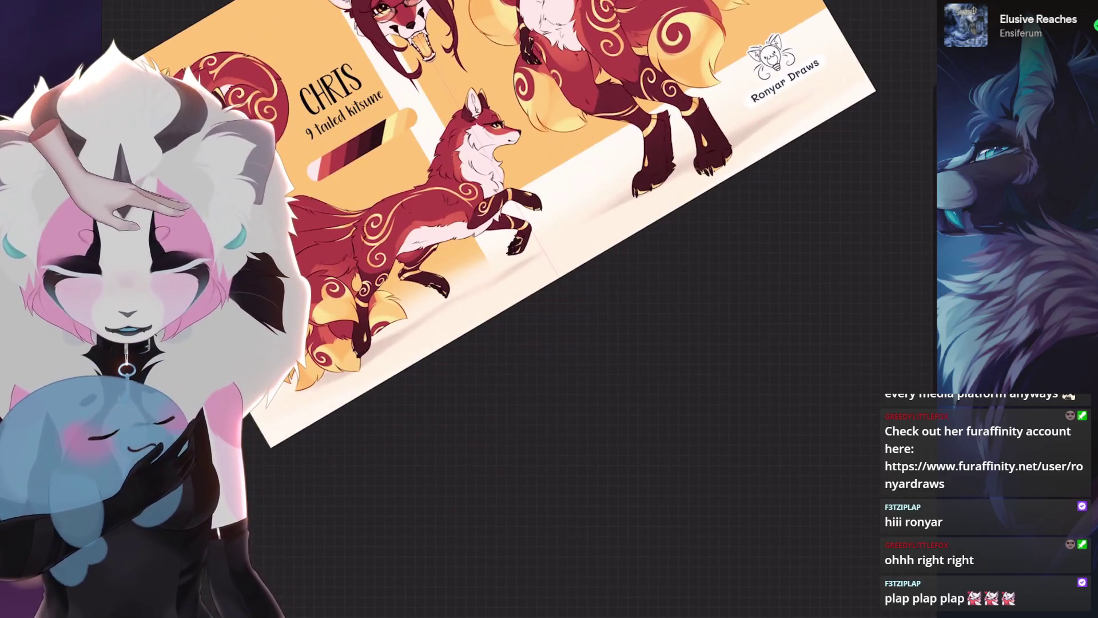
pyautogui.hotkey('ctrl', 'z')
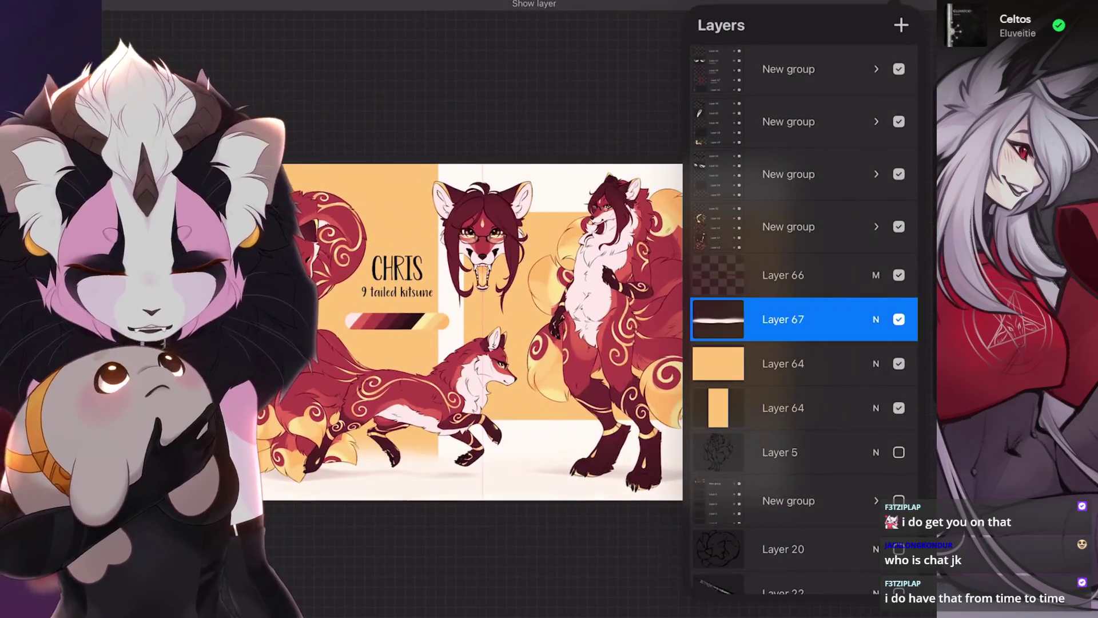
# Set the brush size to 12% with the whole kitsune sheet in view.
pyautogui.scroll(5, 389, 258)
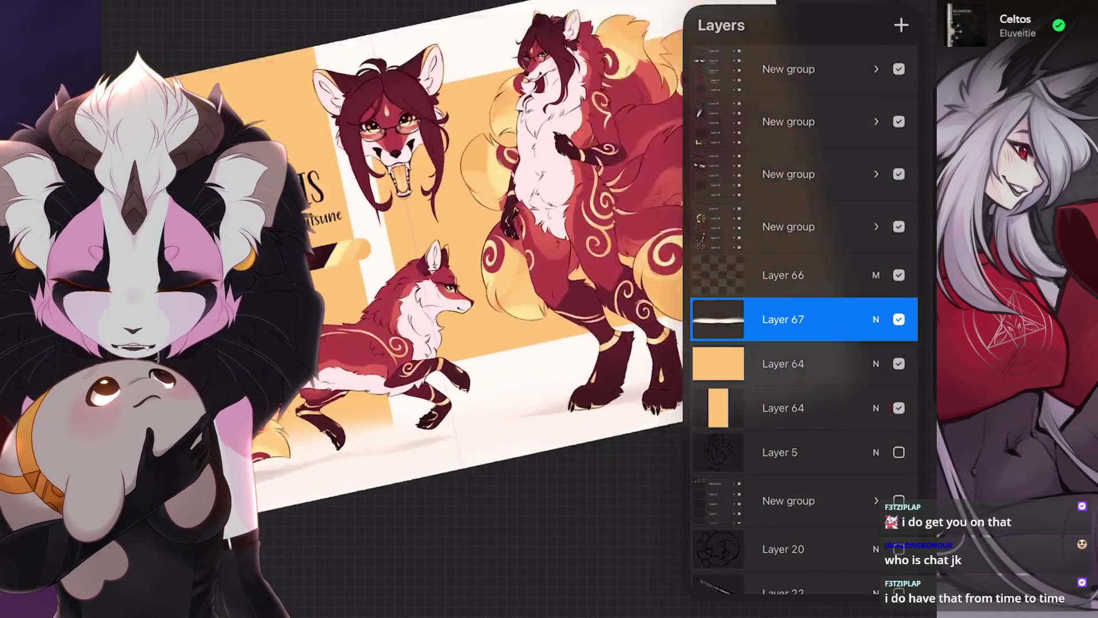
pyautogui.scroll(-3, 434, 241)
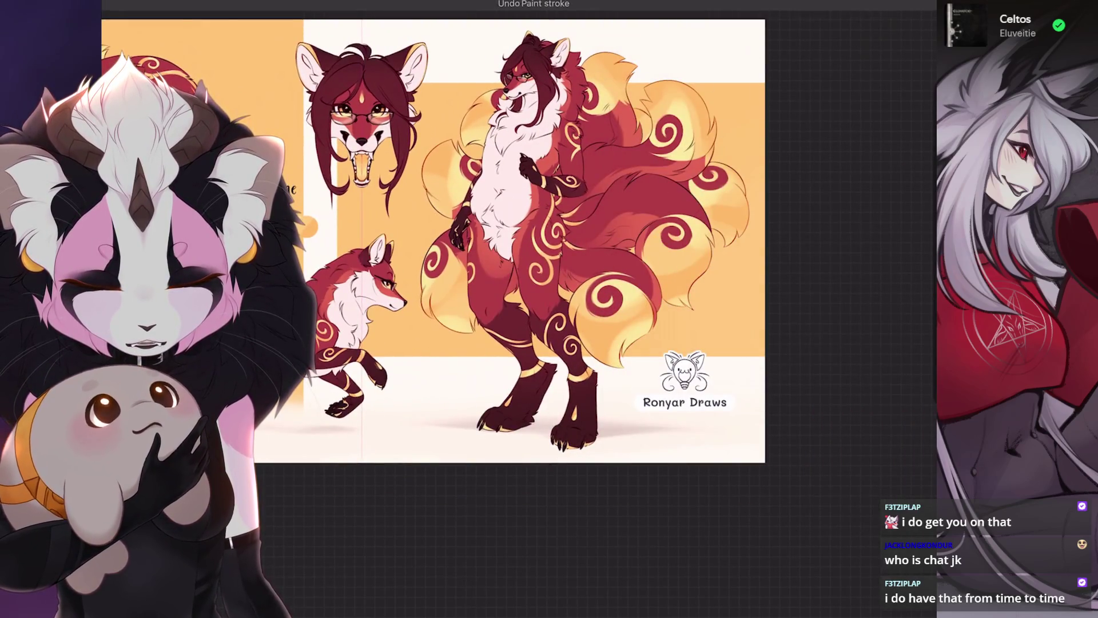
pyautogui.press('[')
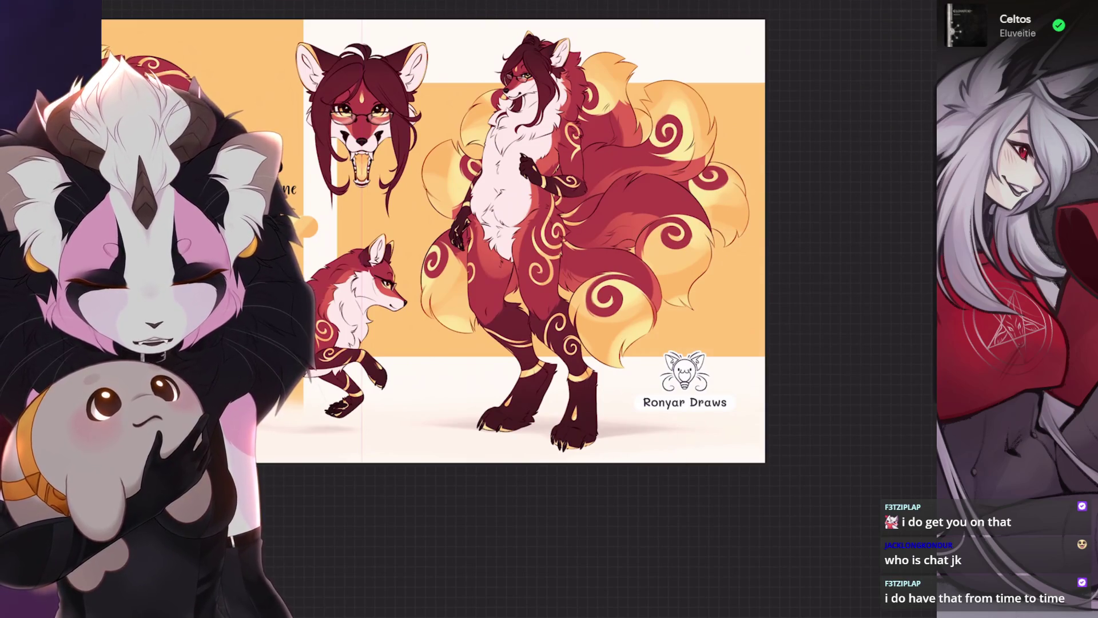
# Select Layer 64 and widen the yellow panel behind the title leftward with Transform.
pyautogui.press('l')
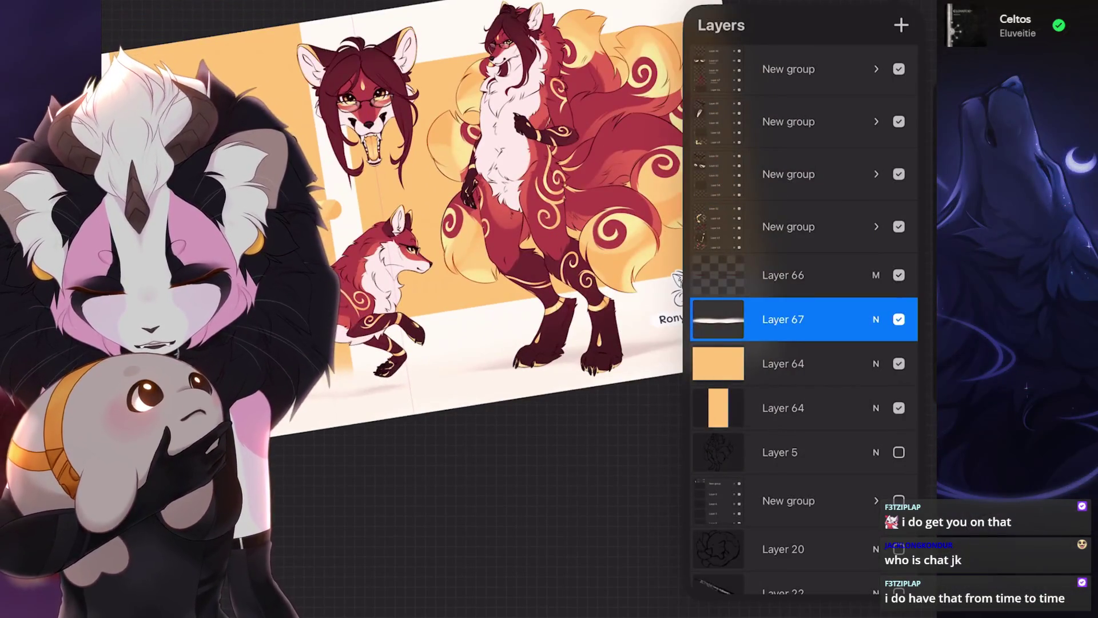
pyautogui.click(784, 364)
pyautogui.click(783, 363)
pyautogui.click(783, 363)
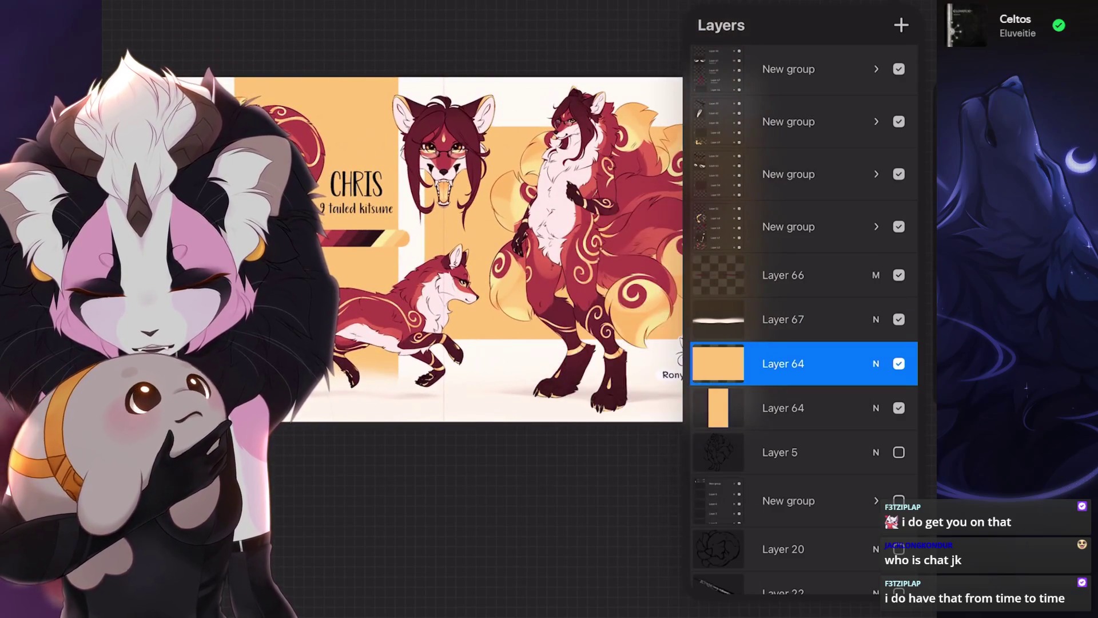
pyautogui.press('v')
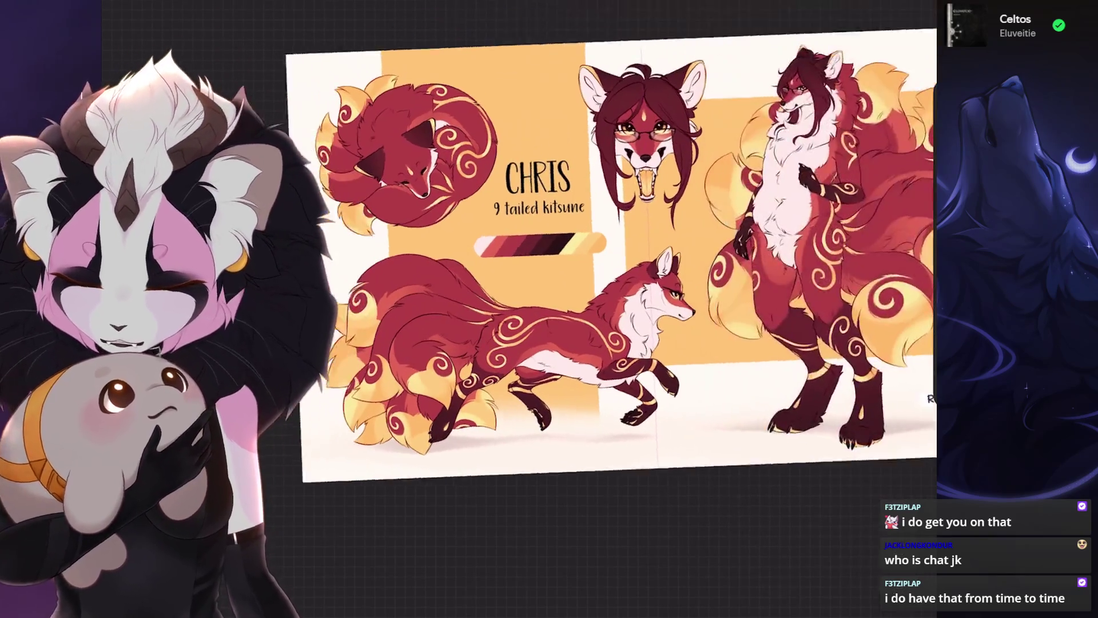
pyautogui.scroll(2, 630, 257)
pyautogui.moveTo(700, 302); pyautogui.dragTo(700, 302)
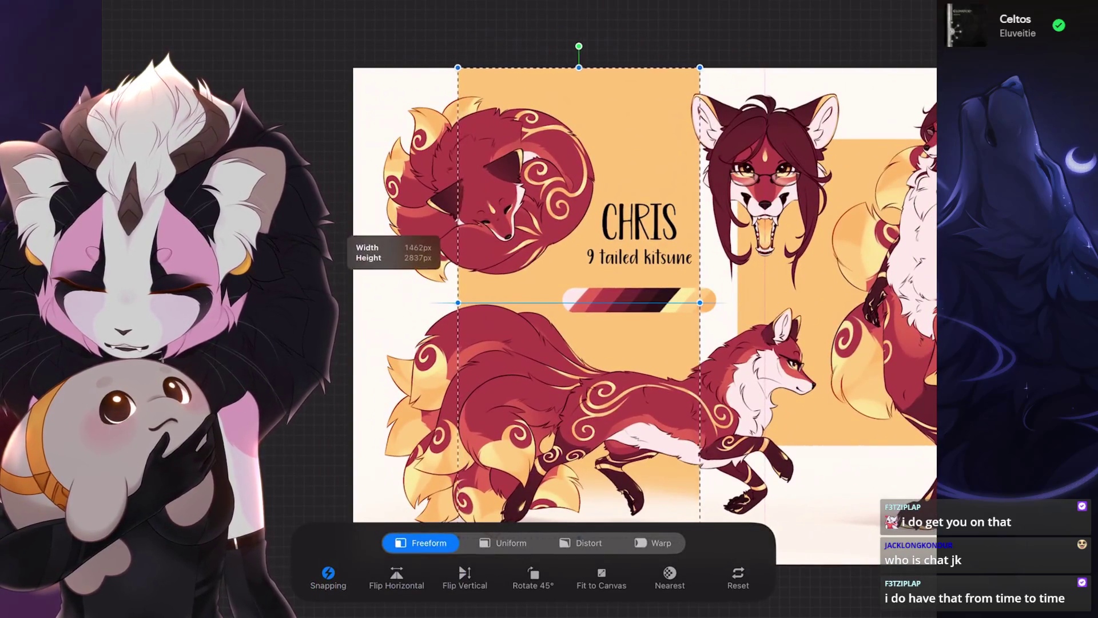
pyautogui.moveTo(454, 302); pyautogui.dragTo(432, 302)
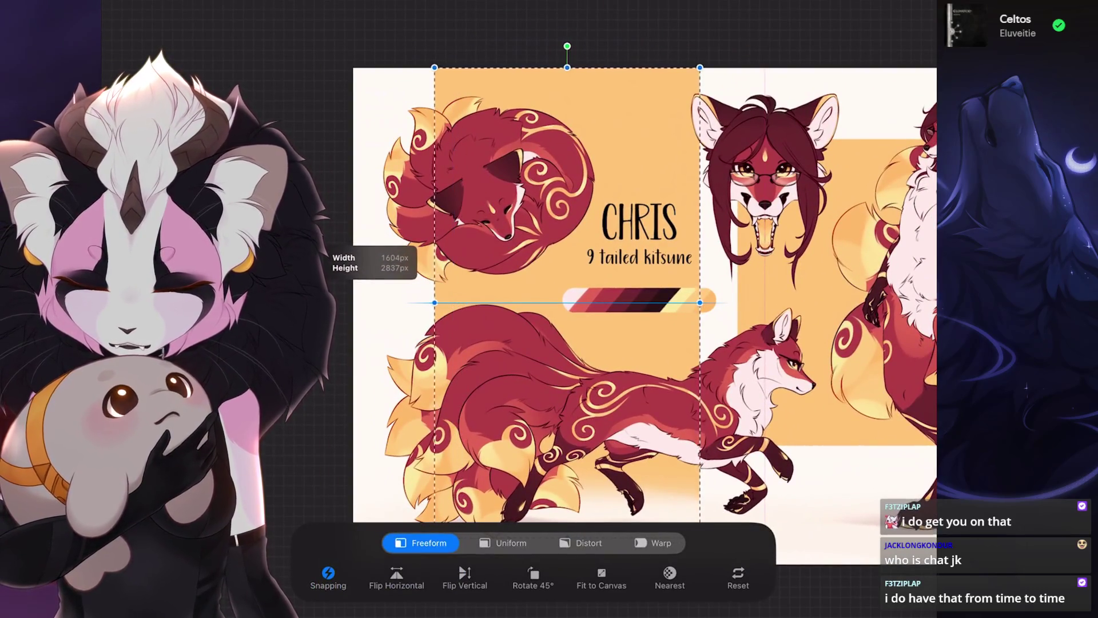
pyautogui.press('v')
# Lower the top and raise the bottom of the panel behind the standing fox to 2895 × 1655 px.
pyautogui.scroll(-3, 621, 280)
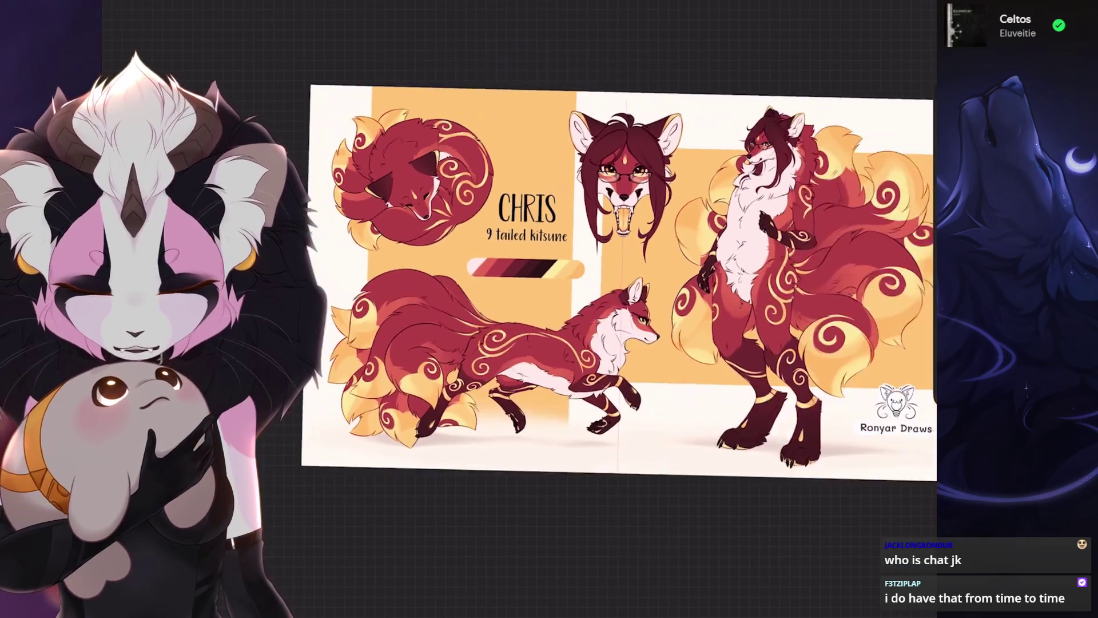
pyautogui.scroll(-2, 572, 286)
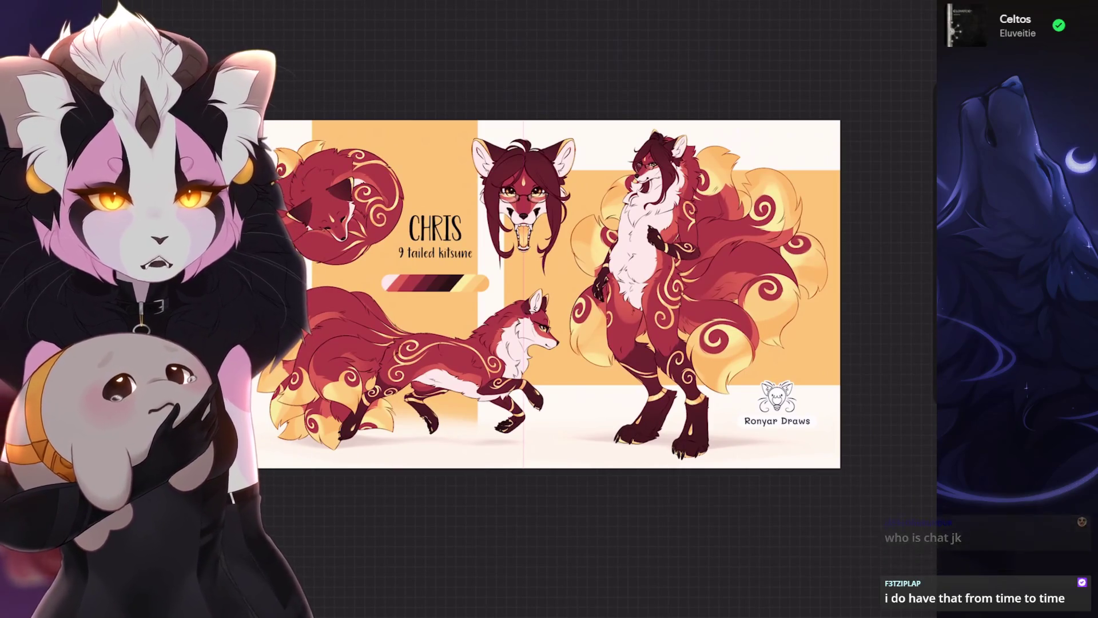
pyautogui.scroll(3, 549, 286)
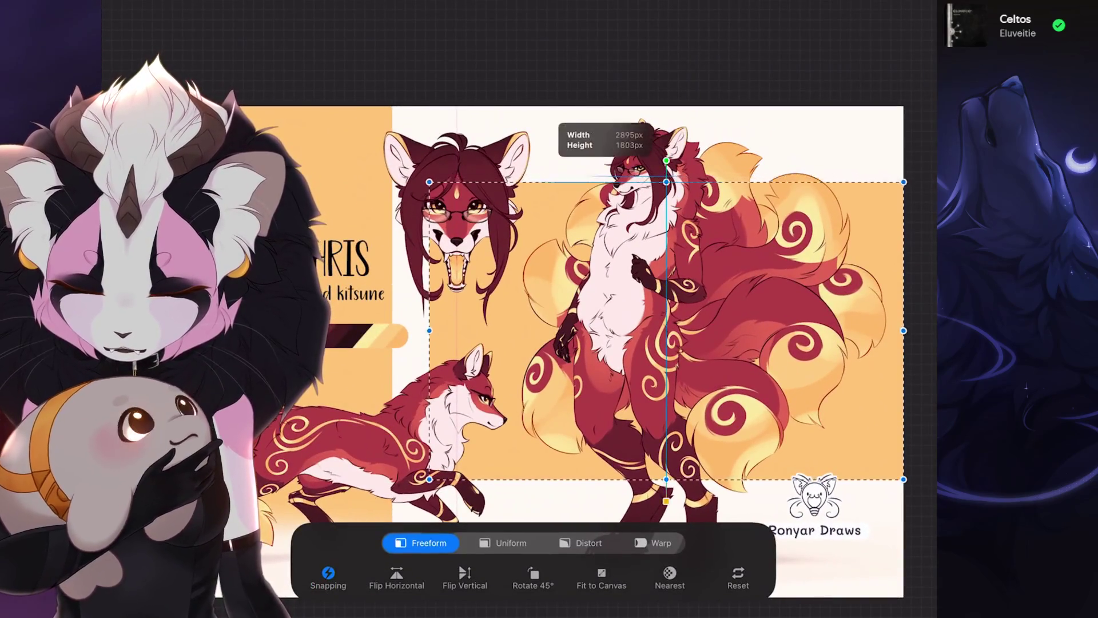
pyautogui.moveTo(667, 193); pyautogui.dragTo(666, 215)
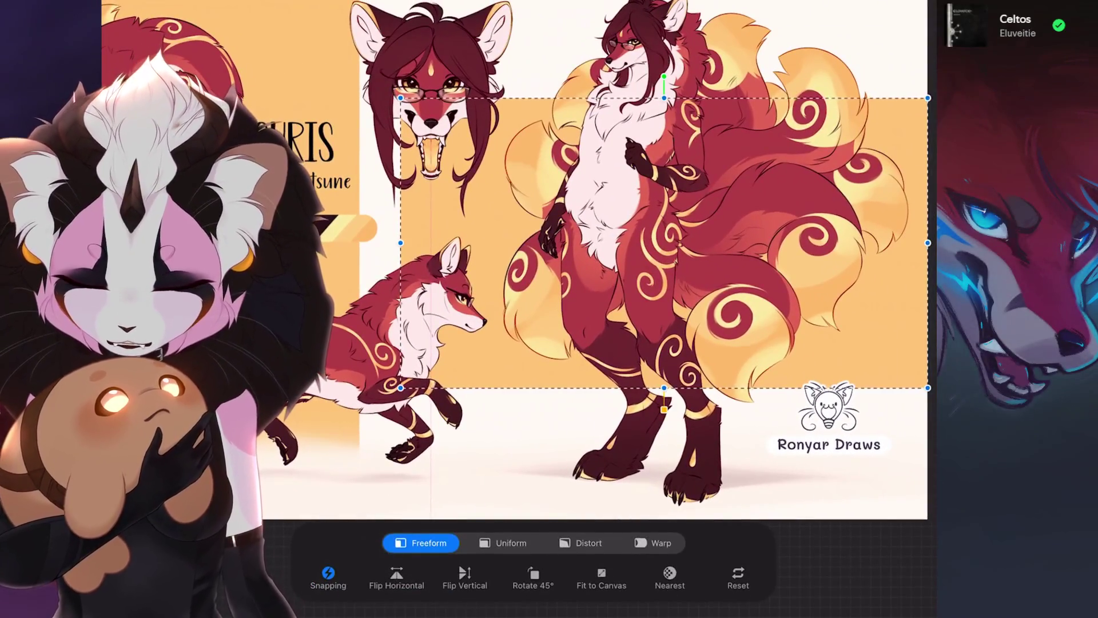
pyautogui.moveTo(664, 388); pyautogui.dragTo(664, 365)
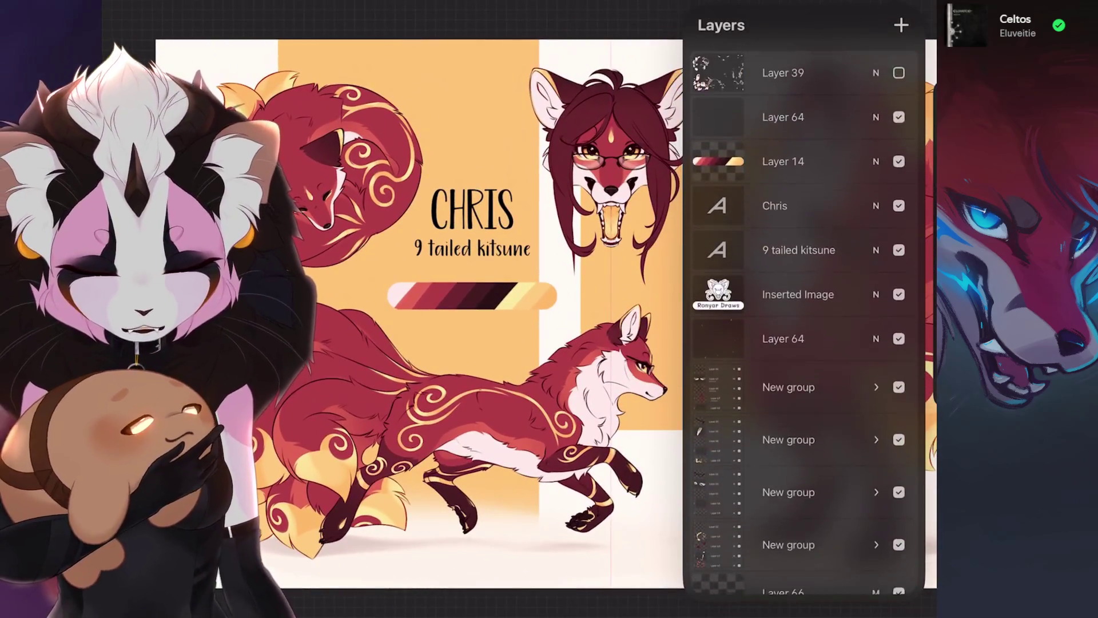
# Recolour the '9 tailed kitsune' subtitle text dark red.
pyautogui.click(775, 199)
pyautogui.click(799, 244)
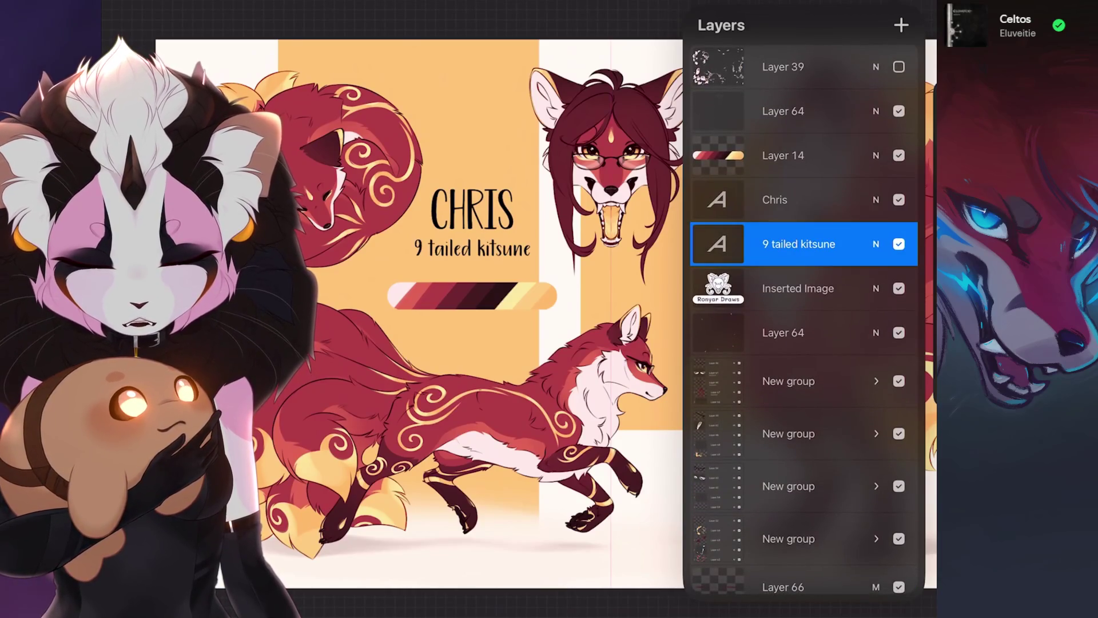
pyautogui.click(472, 247)
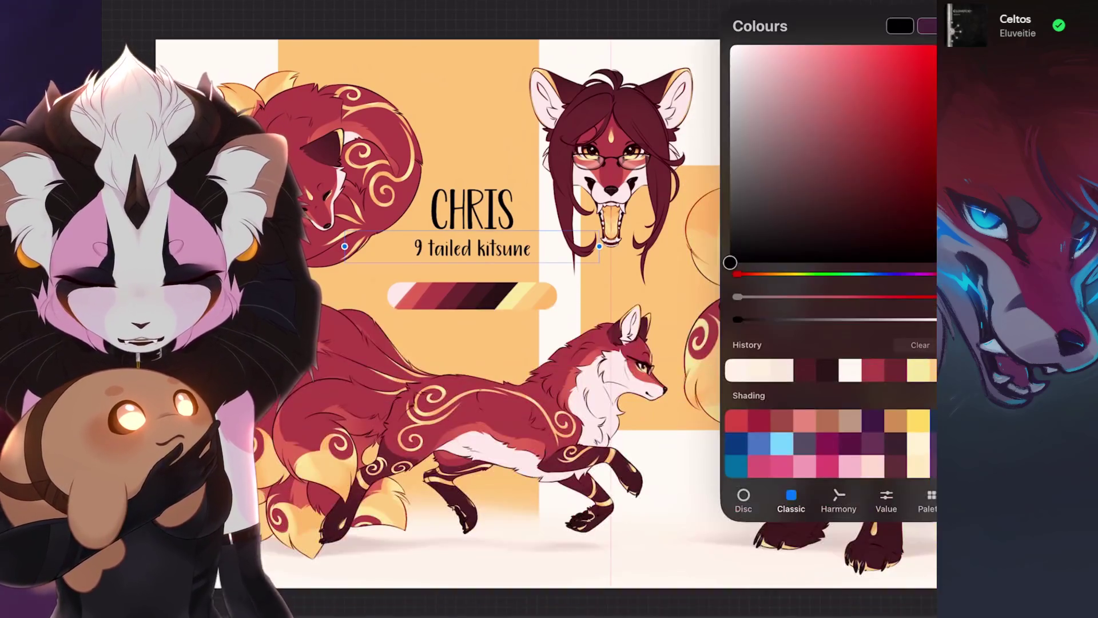
pyautogui.moveTo(845, 200); pyautogui.dragTo(851, 175)
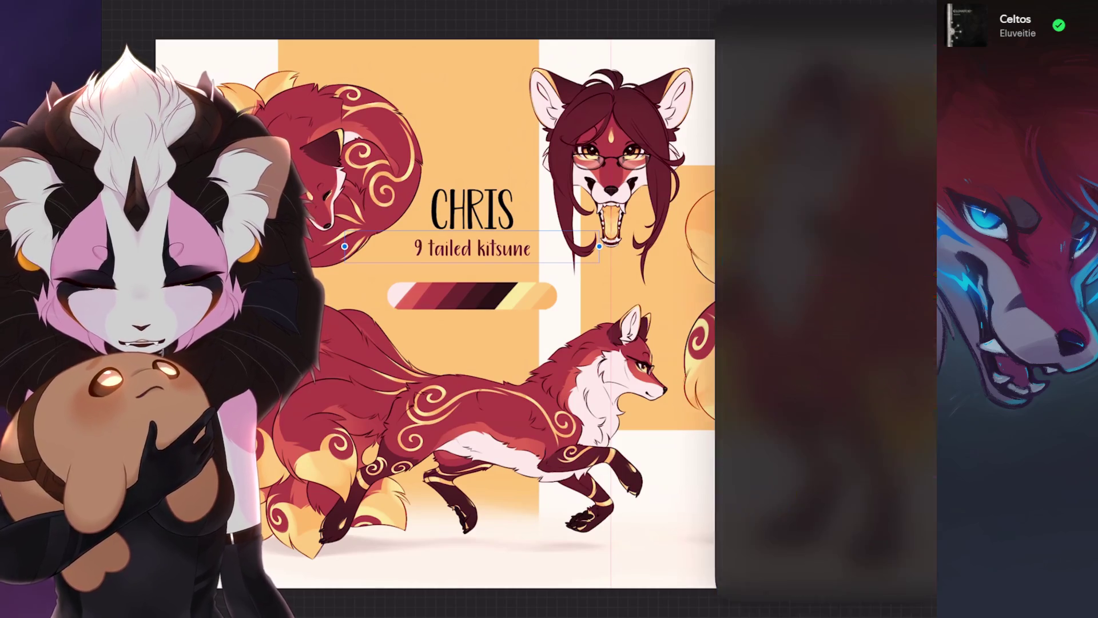
# Try a new clipped layer above the CHRIS title and flood it with red.
pyautogui.click(776, 200)
pyautogui.click(901, 25)
pyautogui.click(784, 200)
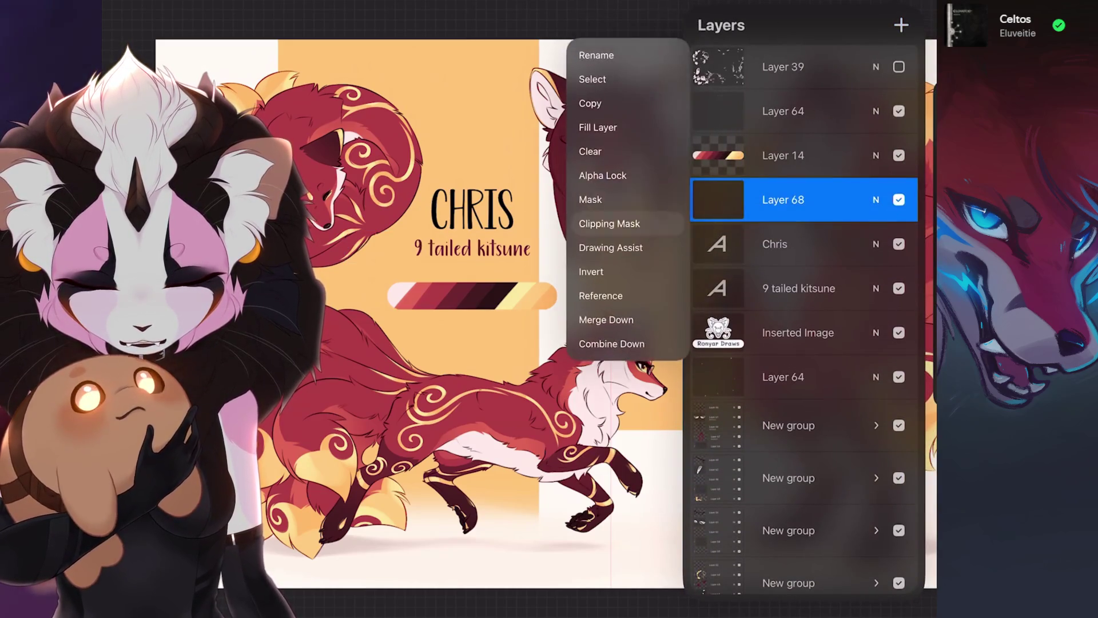
pyautogui.click(601, 198)
pyautogui.scroll(3, 515, 309)
pyautogui.moveTo(921, 25); pyautogui.dragTo(600, 458)
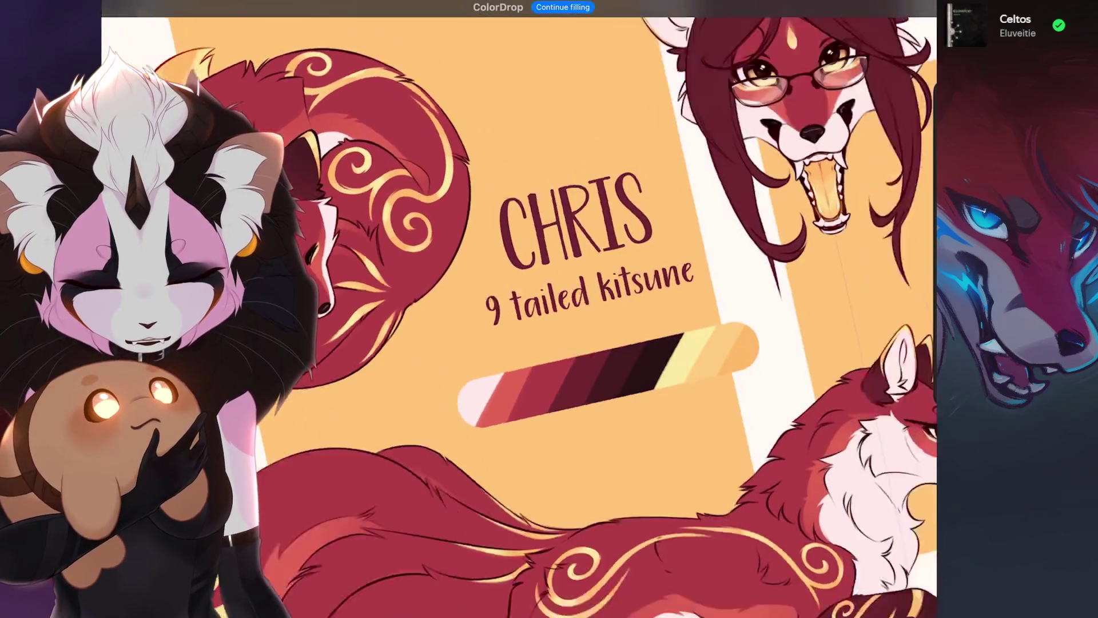
pyautogui.scroll(-3, 515, 309)
pyautogui.scroll(3, 515, 309)
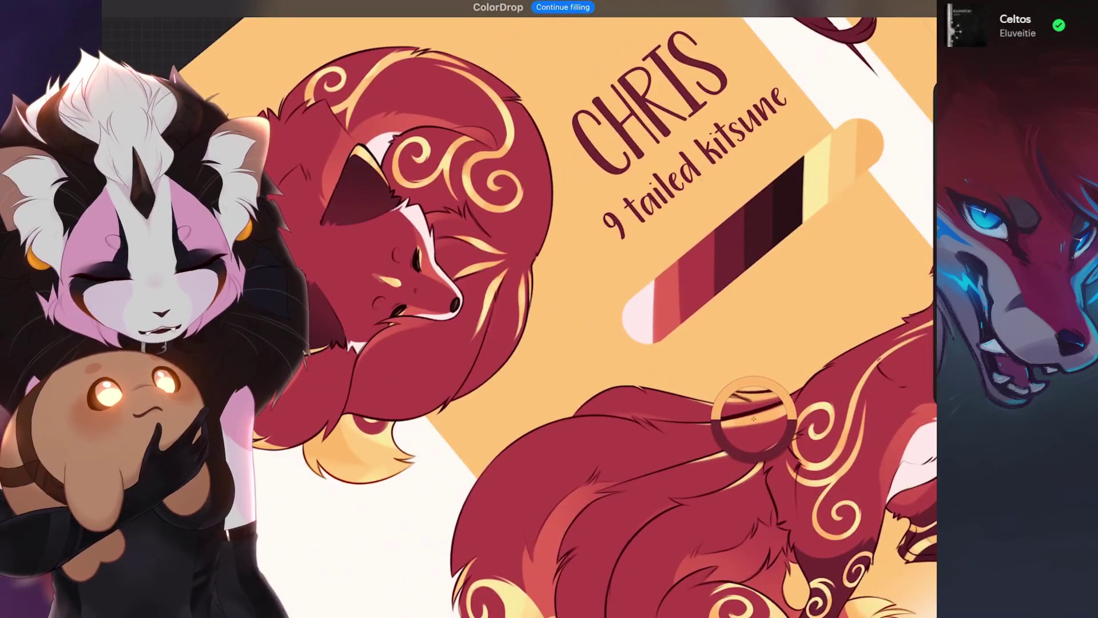
pyautogui.moveTo(850, 187); pyautogui.dragTo(682, 296)
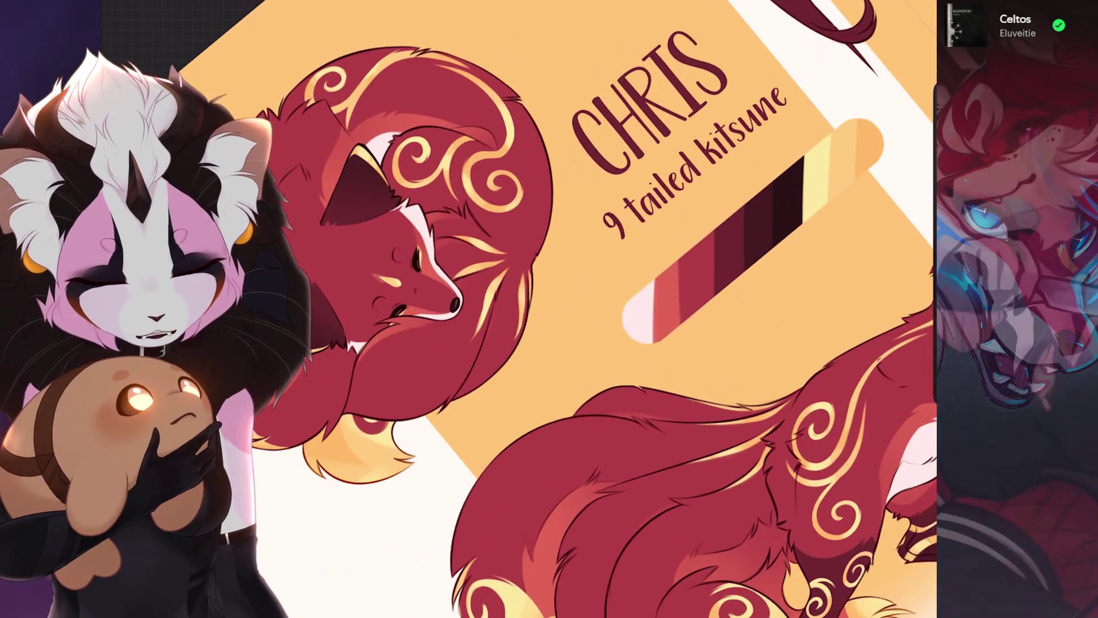
# Undo the two paint strokes, straighten the canvas, and delete the clipped colour layer.
pyautogui.click(824, 9)
pyautogui.scroll(-5, 458, 309)
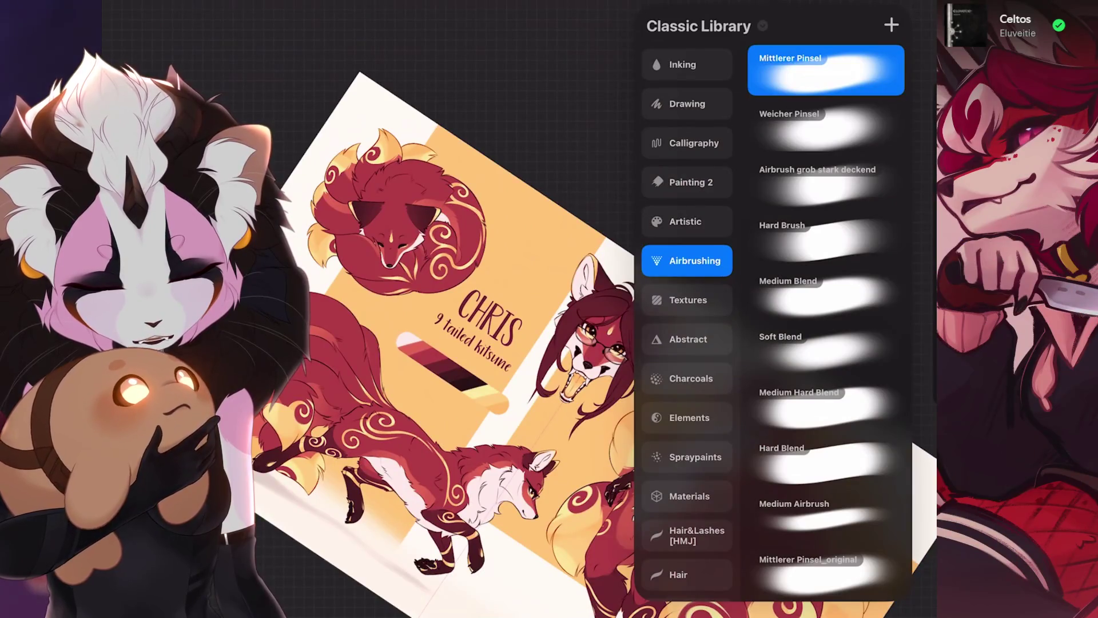
pyautogui.scroll(3, 595, 309)
pyautogui.hotkey('ctrl', 'z')
pyautogui.scroll(3, 515, 309)
pyautogui.hotkey('ctrl', 'z')
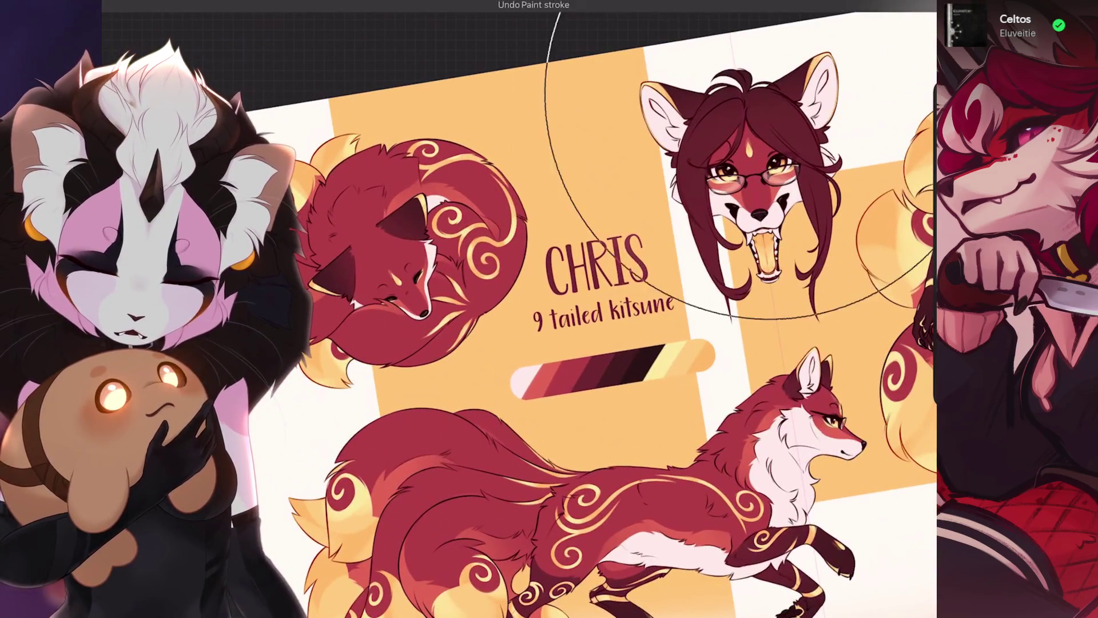
pyautogui.moveTo(692, 172)
pyautogui.mouseDown()
pyautogui.moveTo(630, 229)
pyautogui.moveTo(572, 401)
pyautogui.mouseUp()
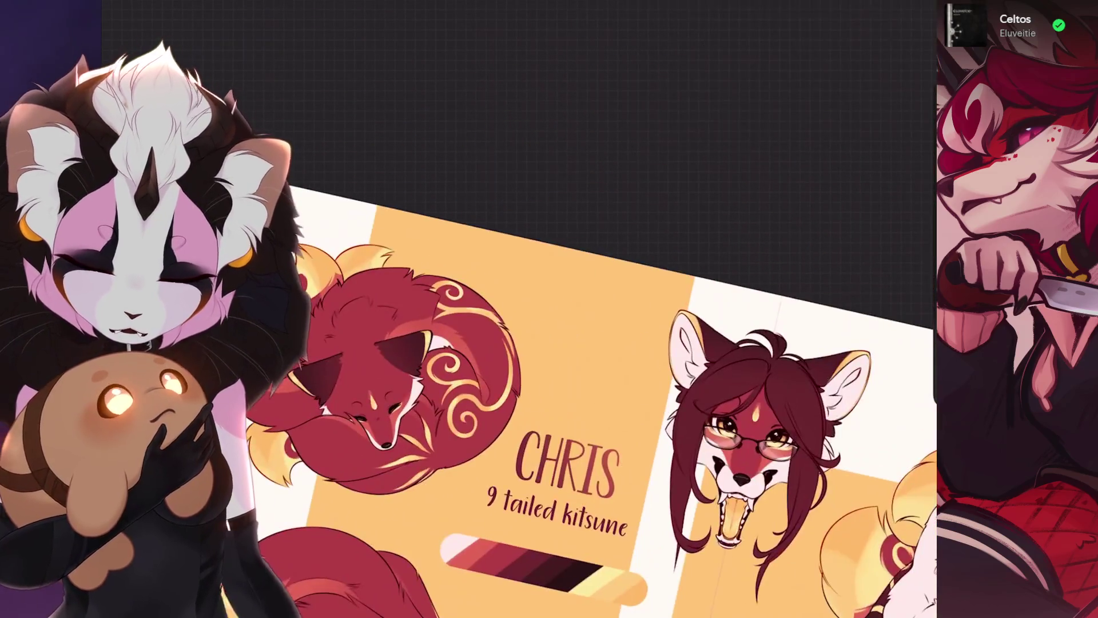
pyautogui.moveTo(567, 463); pyautogui.dragTo(349, 235)
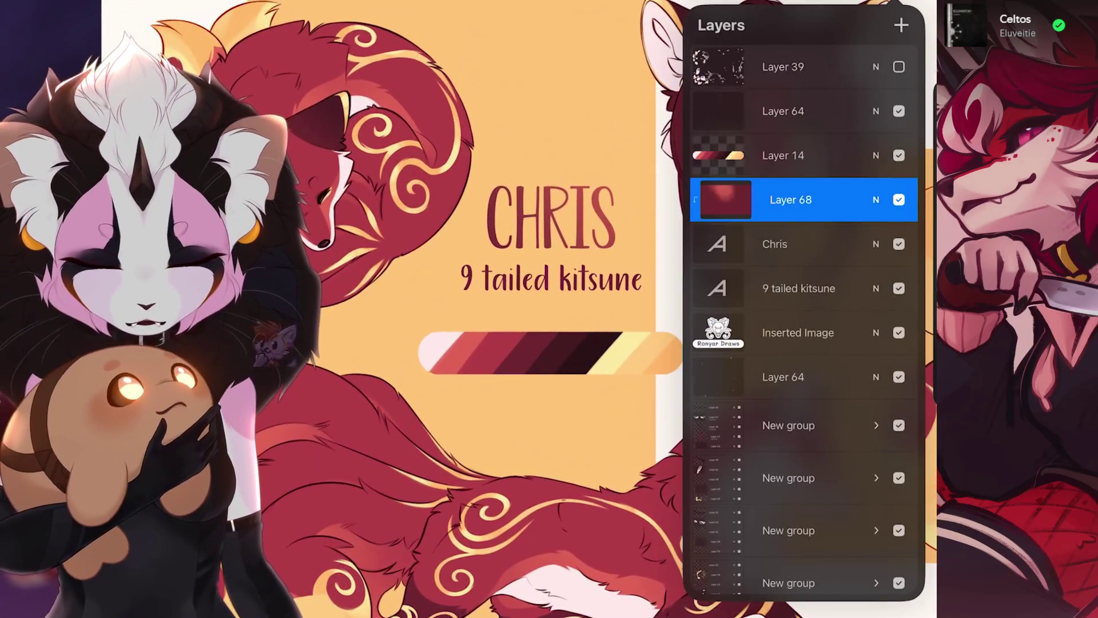
pyautogui.moveTo(858, 200); pyautogui.dragTo(743, 200)
pyautogui.click(887, 200)
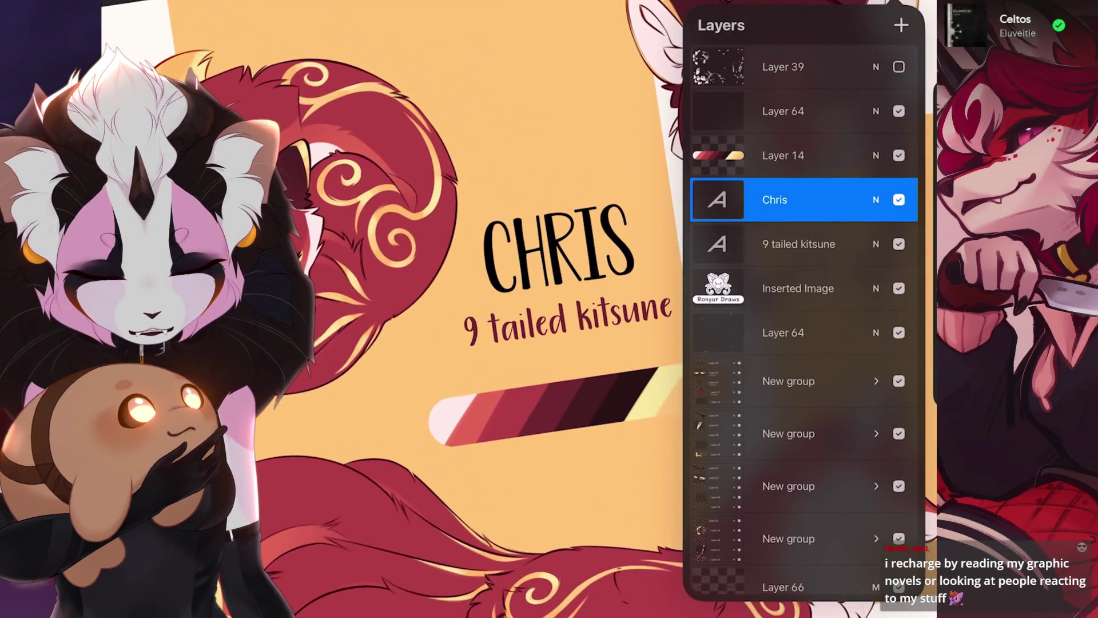
# Add a new layer above the CHRIS title and set it as a Clipping Mask.
pyautogui.click(902, 25)
pyautogui.click(783, 200)
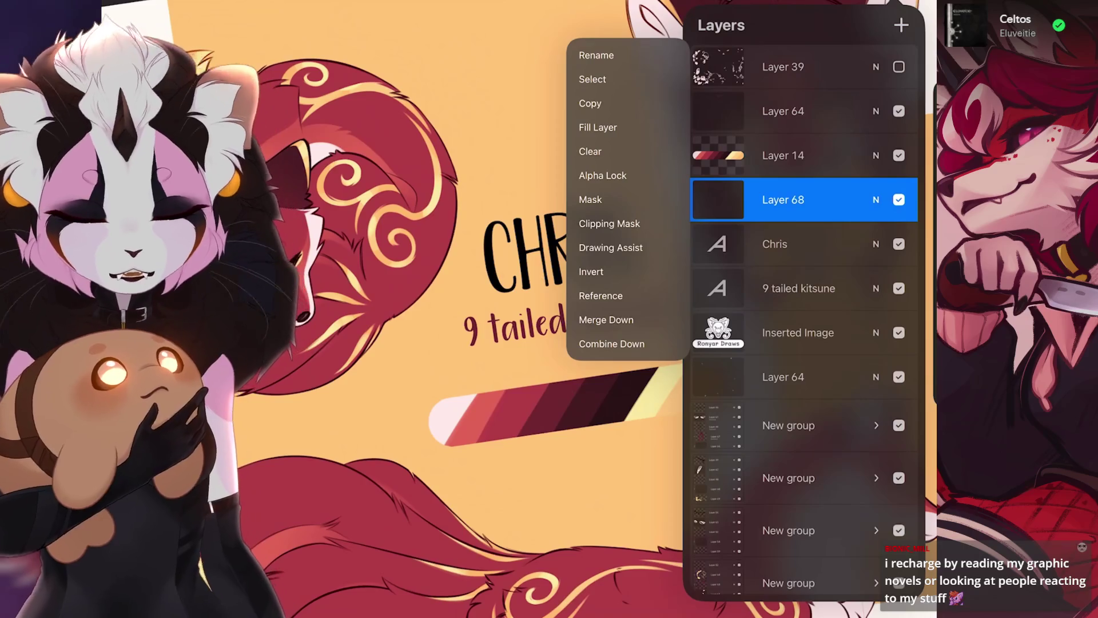
pyautogui.click(611, 247)
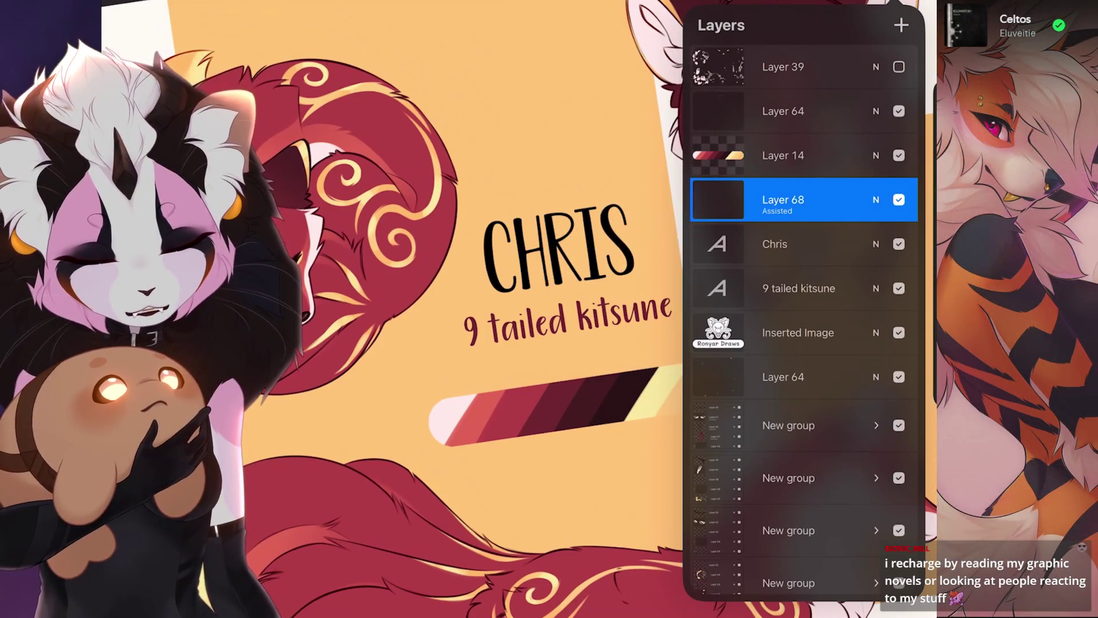
pyautogui.click(783, 200)
pyautogui.click(611, 231)
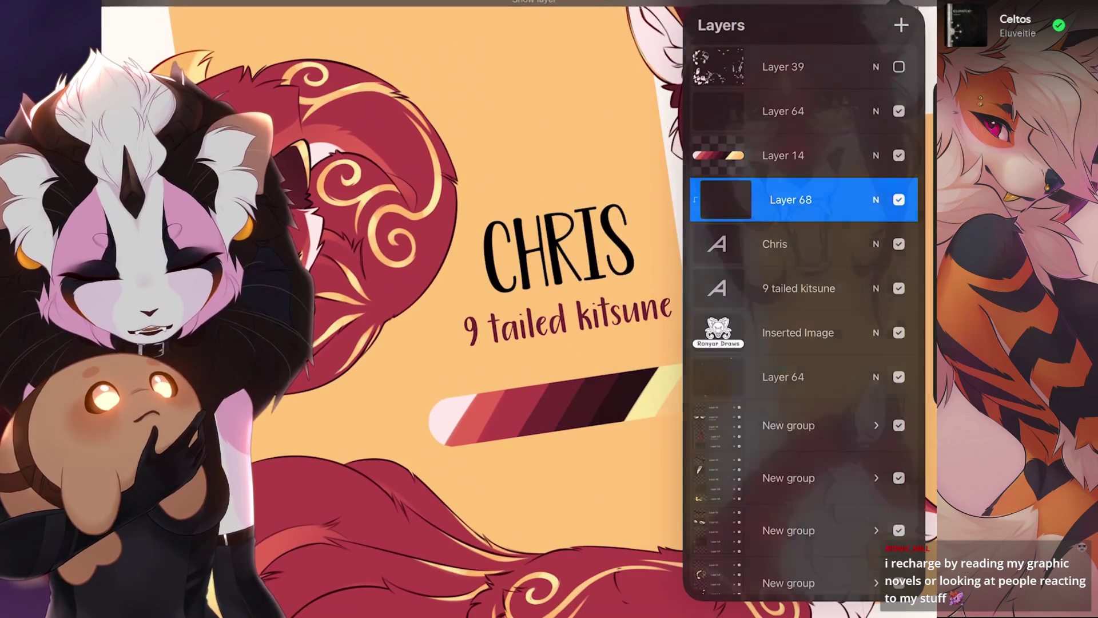
pyautogui.click(890, 6)
# Eyedrop the dark red and ColorDrop it onto the CHRIS letters, making the layer visible.
pyautogui.click(568, 272)
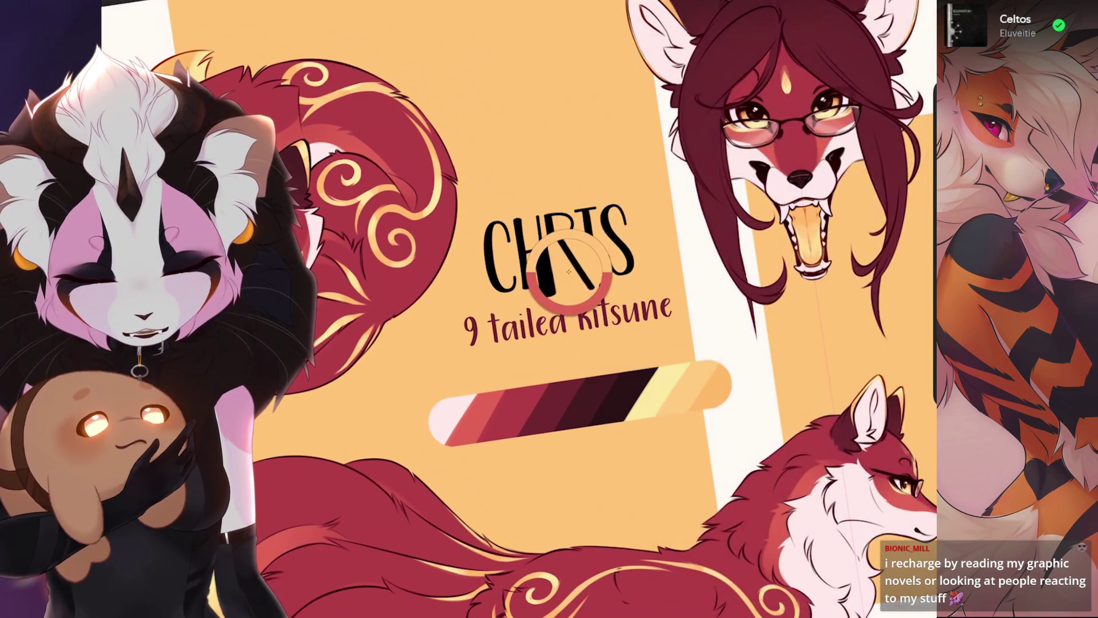
pyautogui.moveTo(924, 7); pyautogui.dragTo(549, 252)
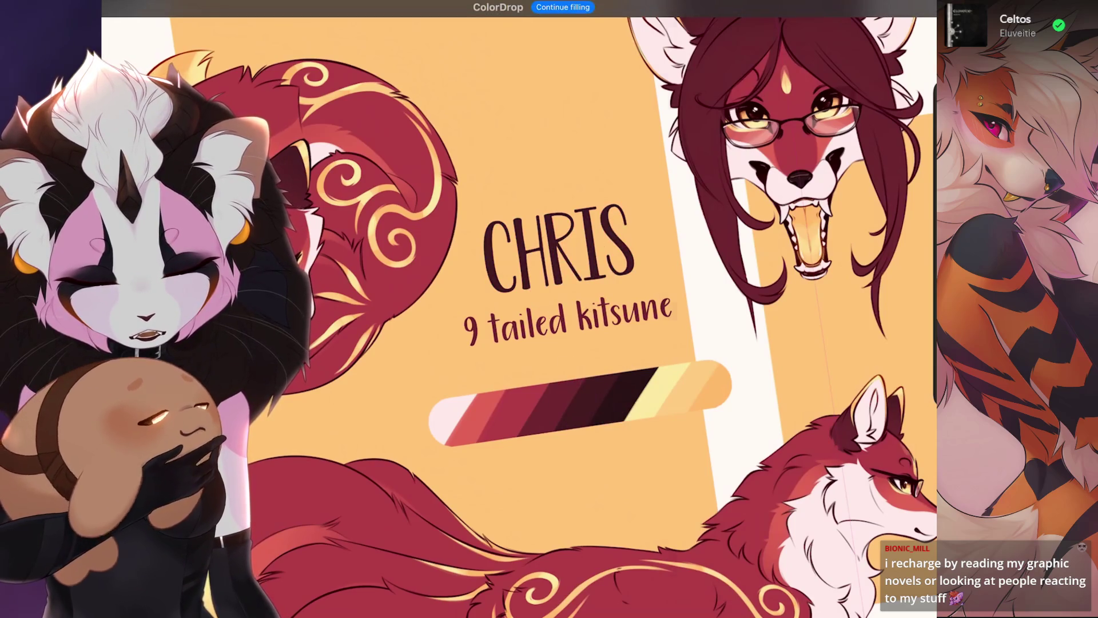
pyautogui.click(890, 5)
pyautogui.click(897, 198)
pyautogui.click(924, 7)
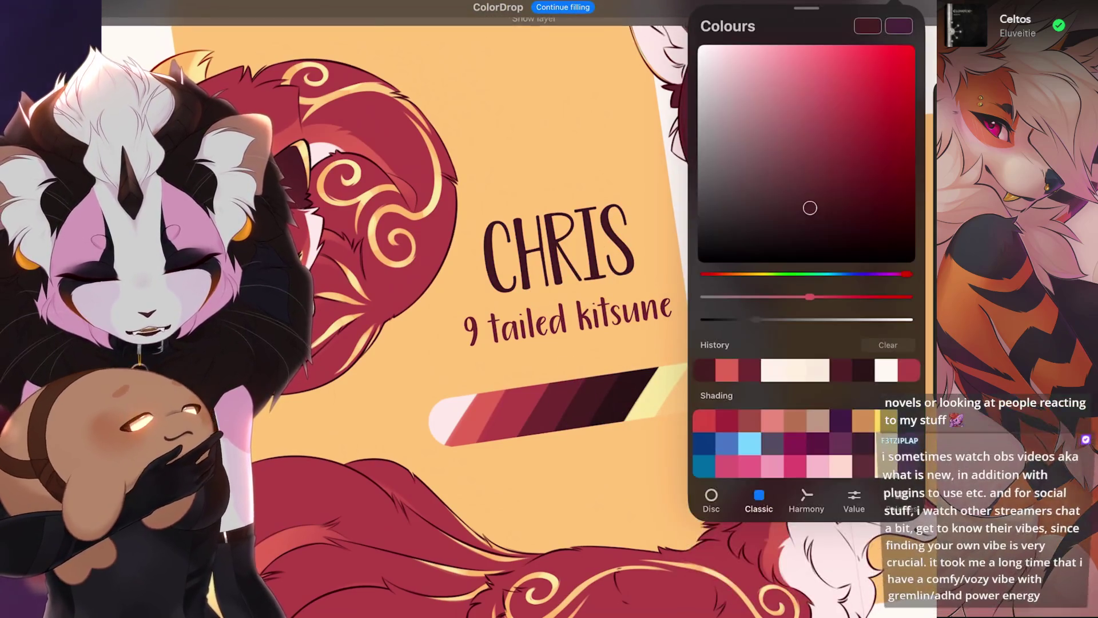
pyautogui.click(924, 7)
pyautogui.moveTo(924, 7); pyautogui.dragTo(635, 389)
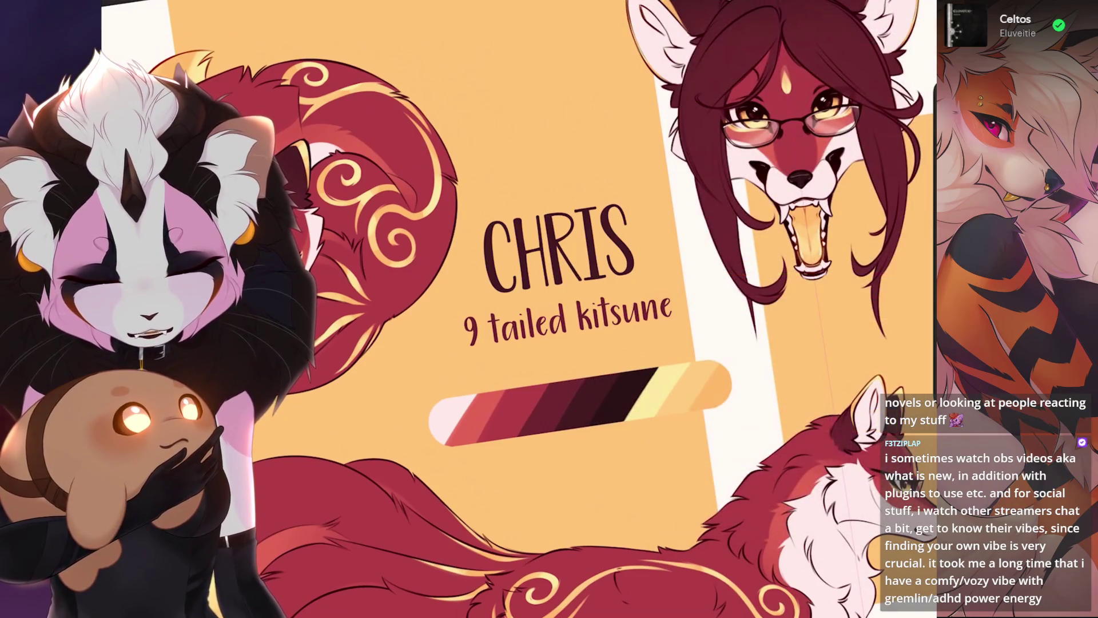
pyautogui.click(924, 7)
pyautogui.click(891, 6)
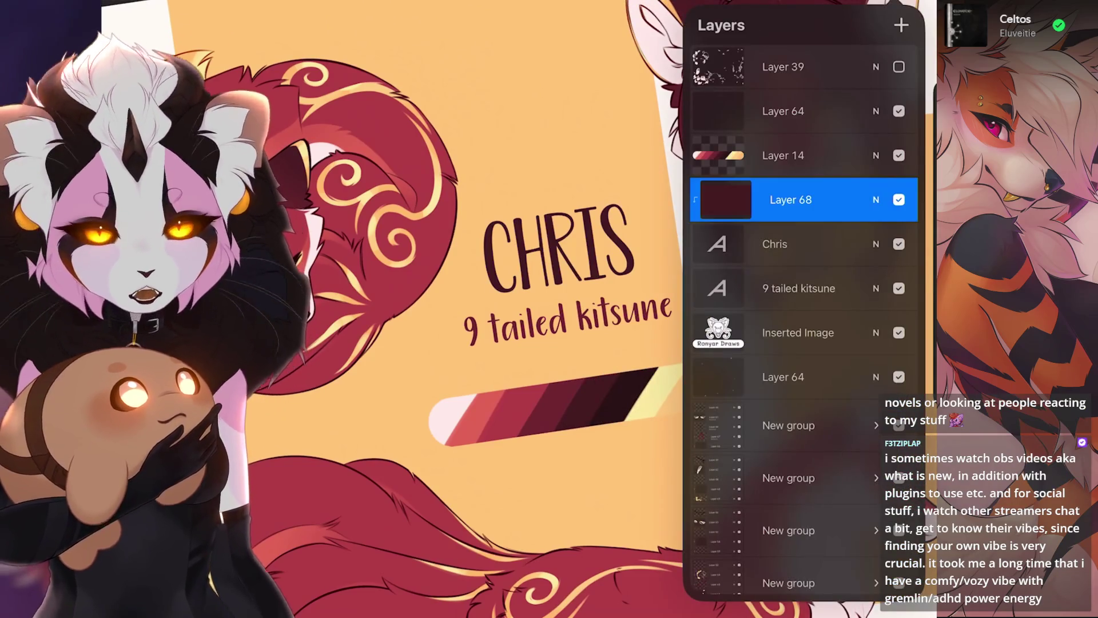
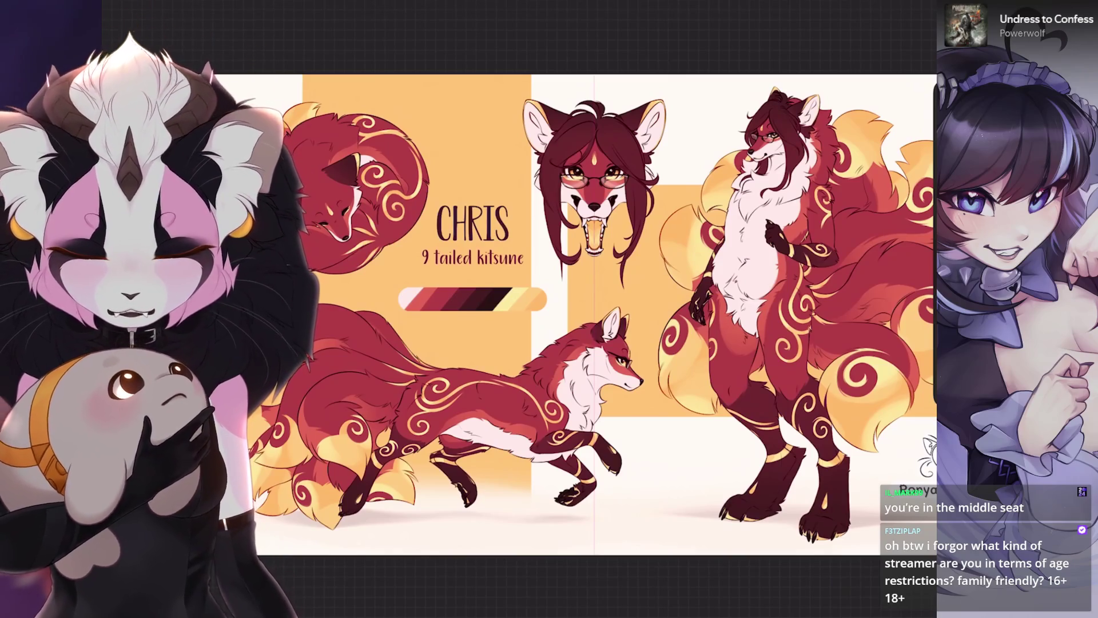
# Select the peach background Layer 64 and undo the accidental Alpha Lock.
pyautogui.press('l')
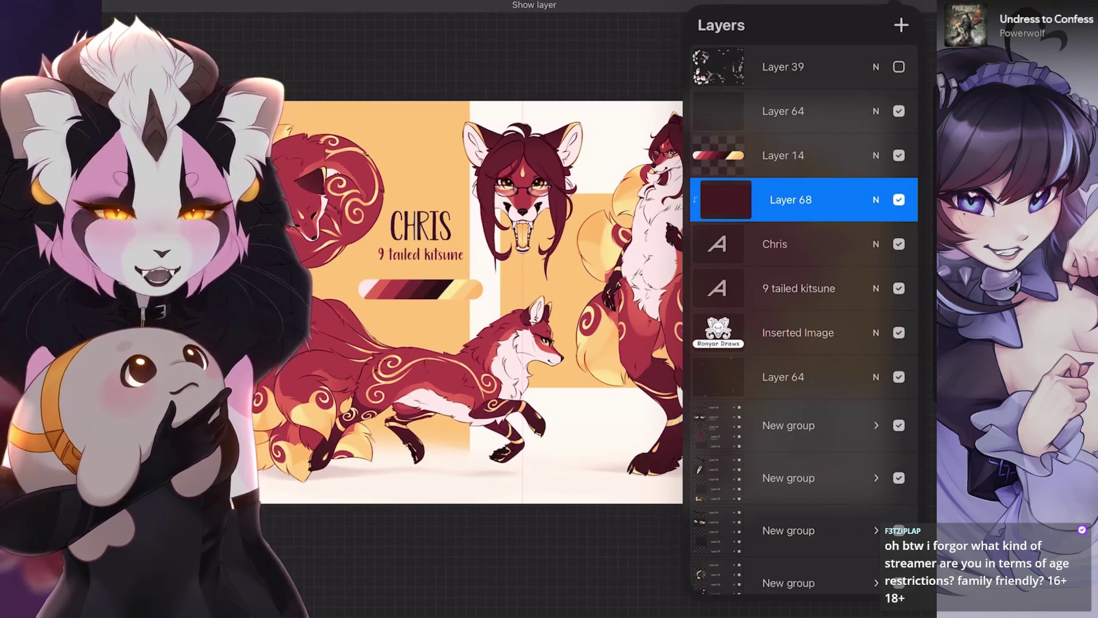
pyautogui.scroll(5, 498, 286)
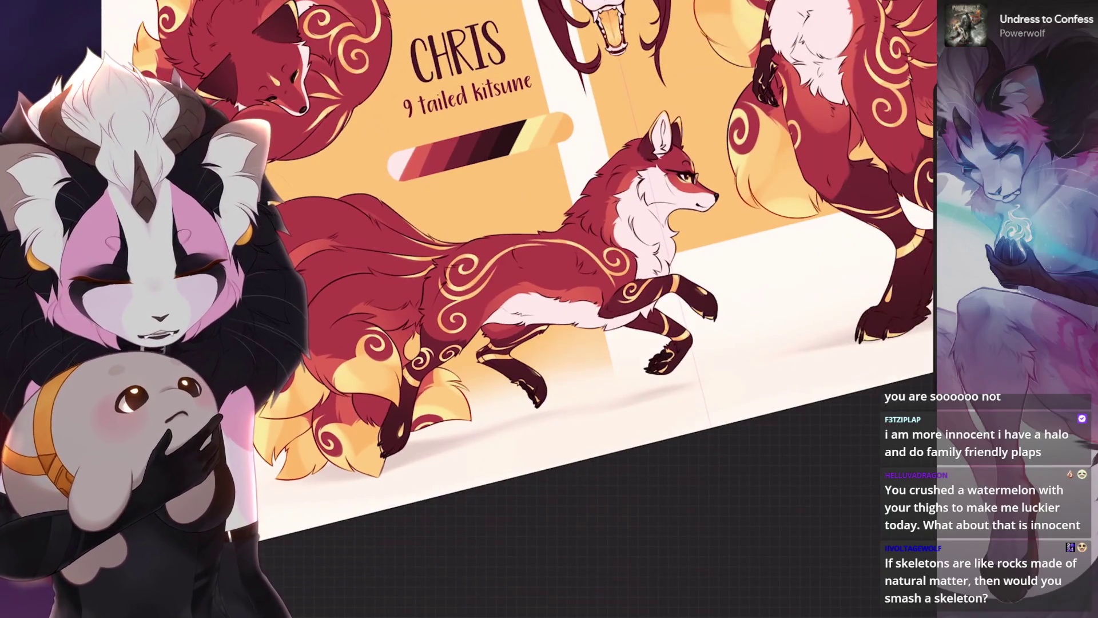
pyautogui.click(783, 364)
pyautogui.click(783, 364)
pyautogui.click(601, 348)
pyautogui.hotkey('ctrl', 'z')
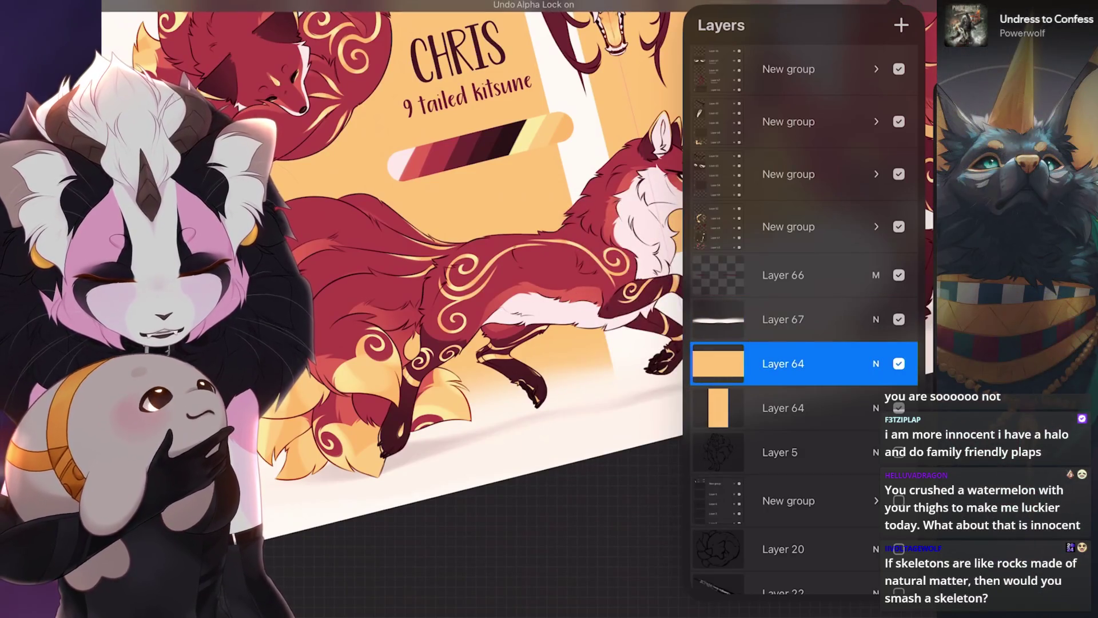
# Start a freehand selection on the background at the running fox's neck.
pyautogui.scroll(-2, 401, 257)
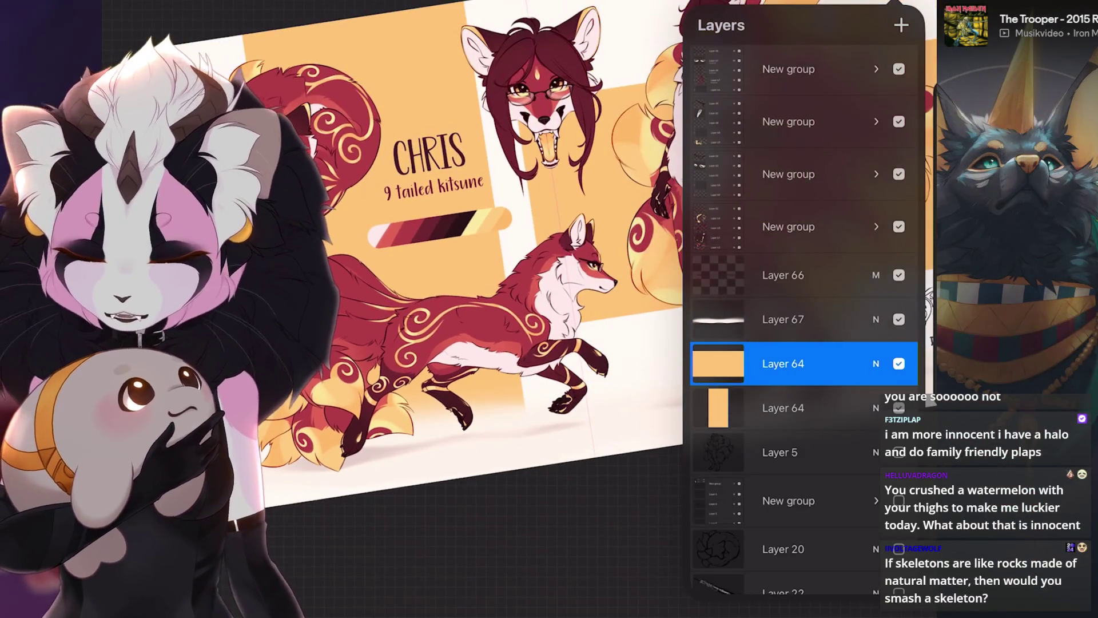
pyautogui.scroll(2, 458, 258)
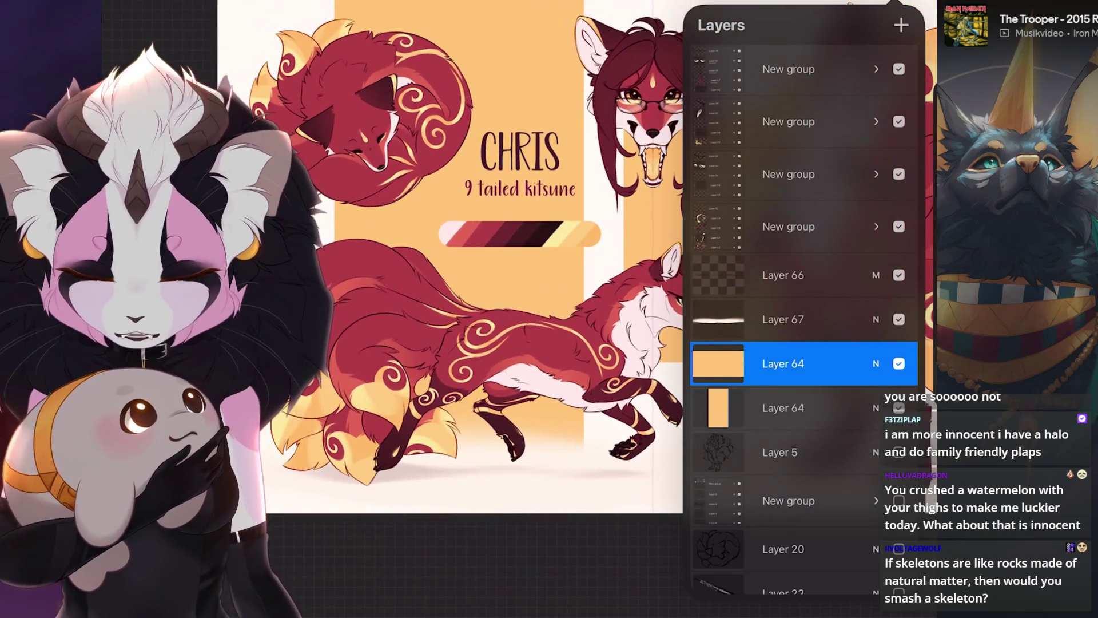
pyautogui.press('s')
pyautogui.click(597, 300)
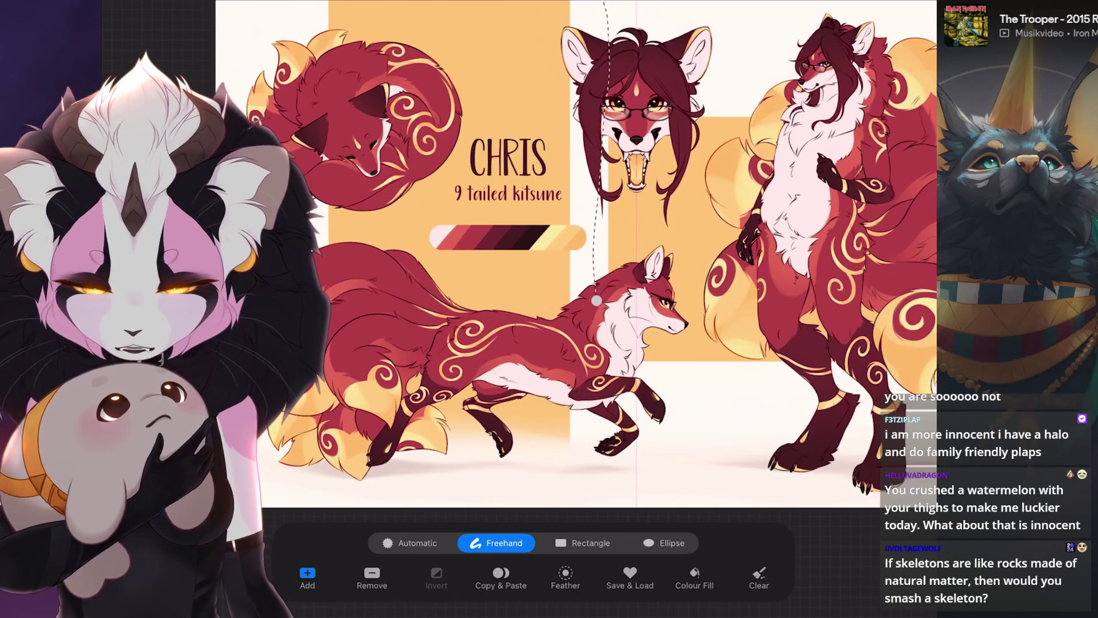
# Try moving the lassoed area and the lower peach Layer 64, then undo the move.
pyautogui.scroll(-1, 572, 257)
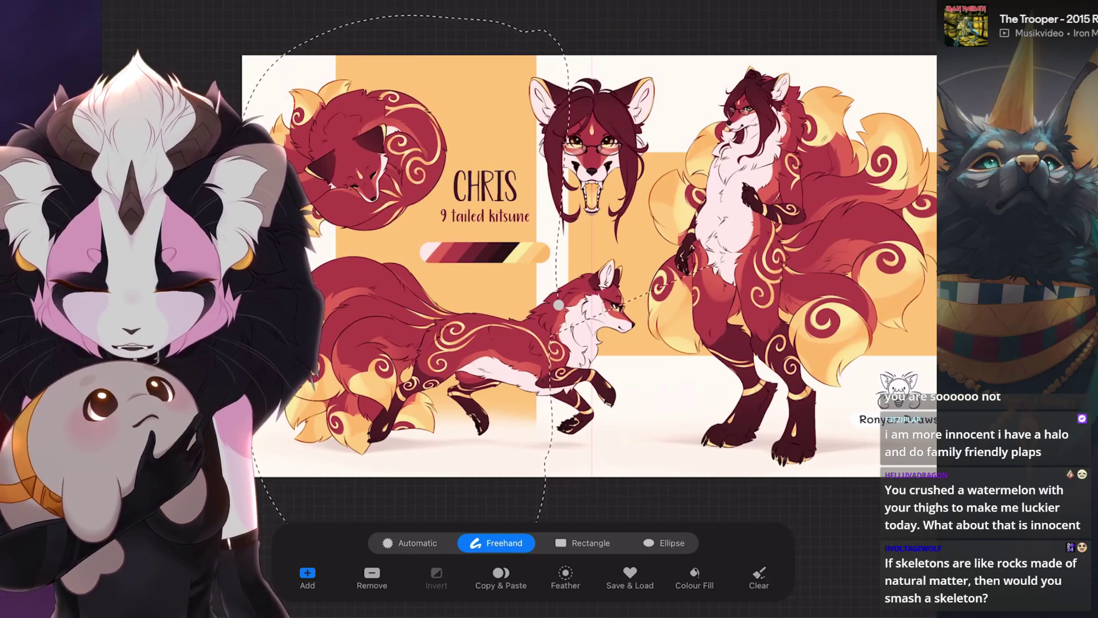
pyautogui.press('v')
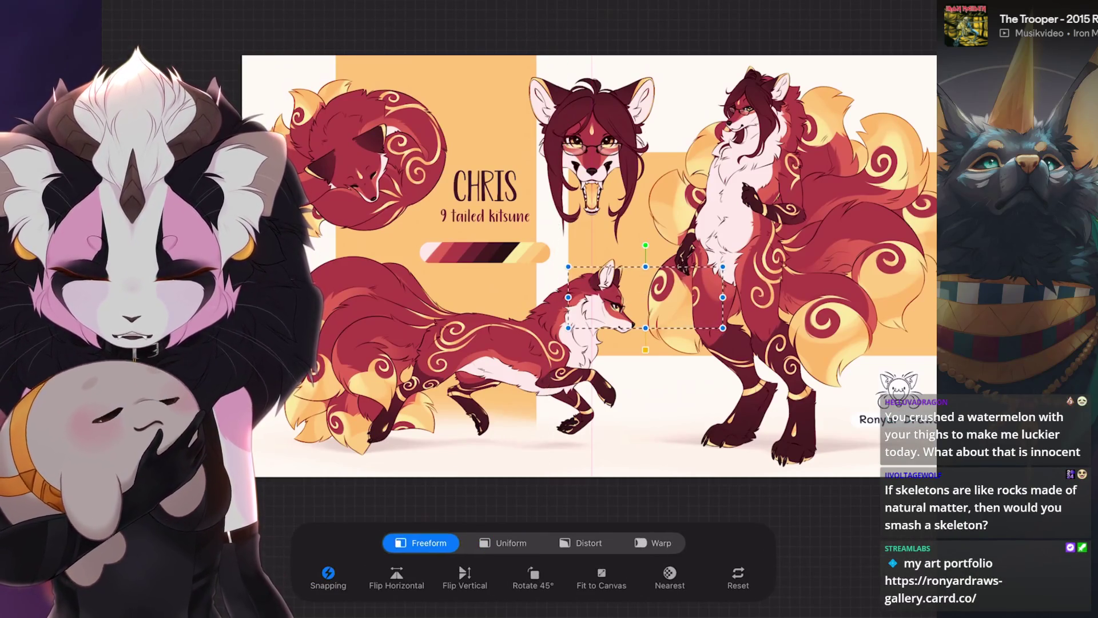
pyautogui.press('l')
pyautogui.click(801, 364)
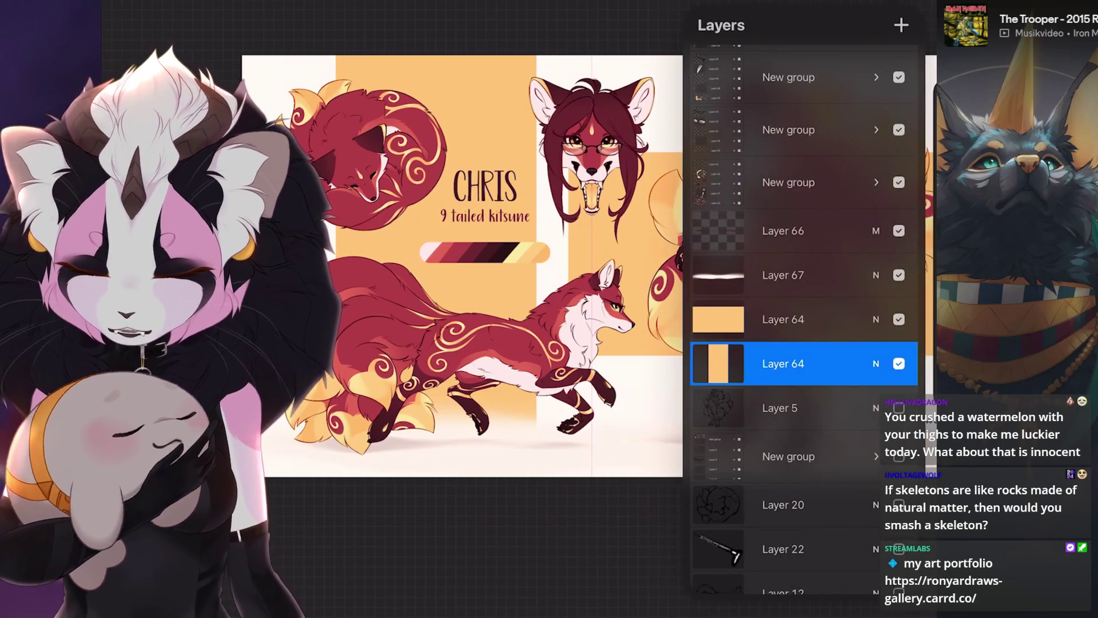
pyautogui.press('v')
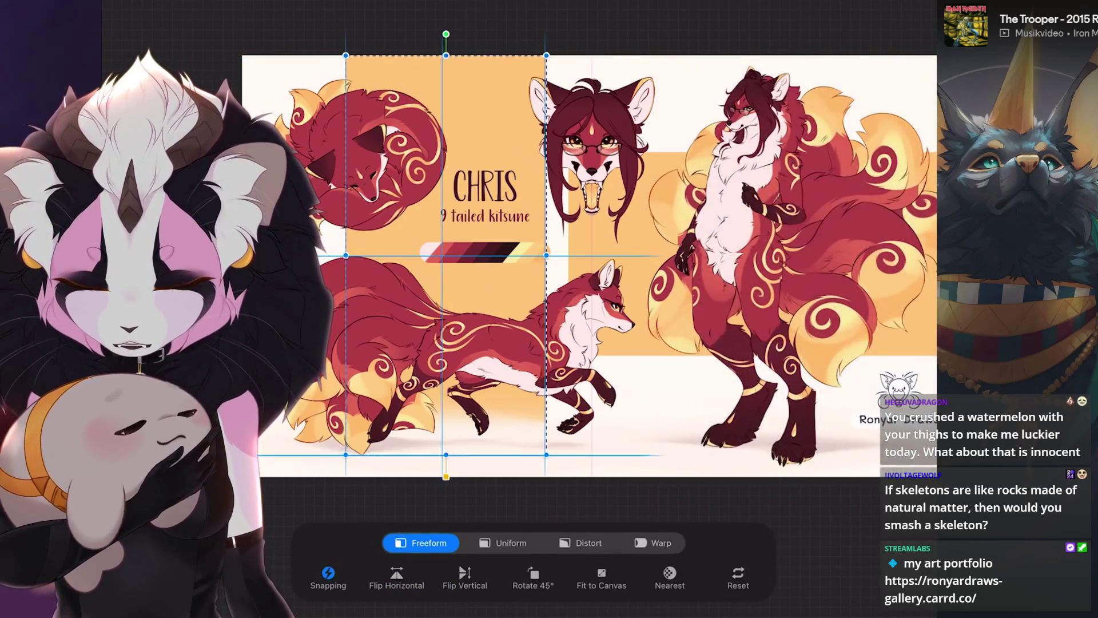
pyautogui.press('v')
pyautogui.hotkey('ctrl', 'z')
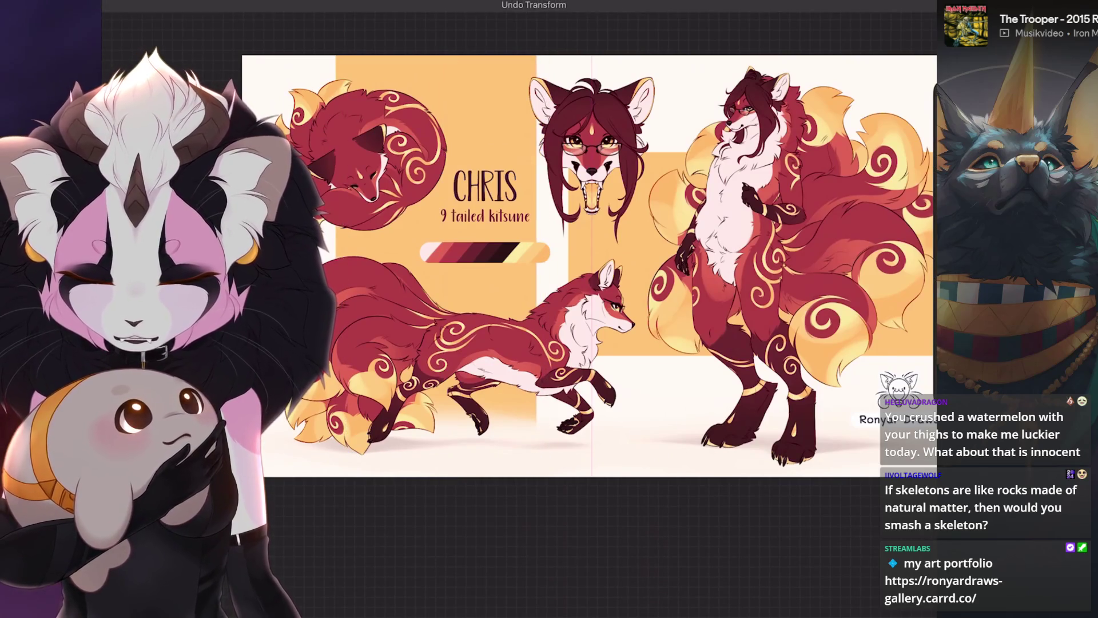
pyautogui.press('l')
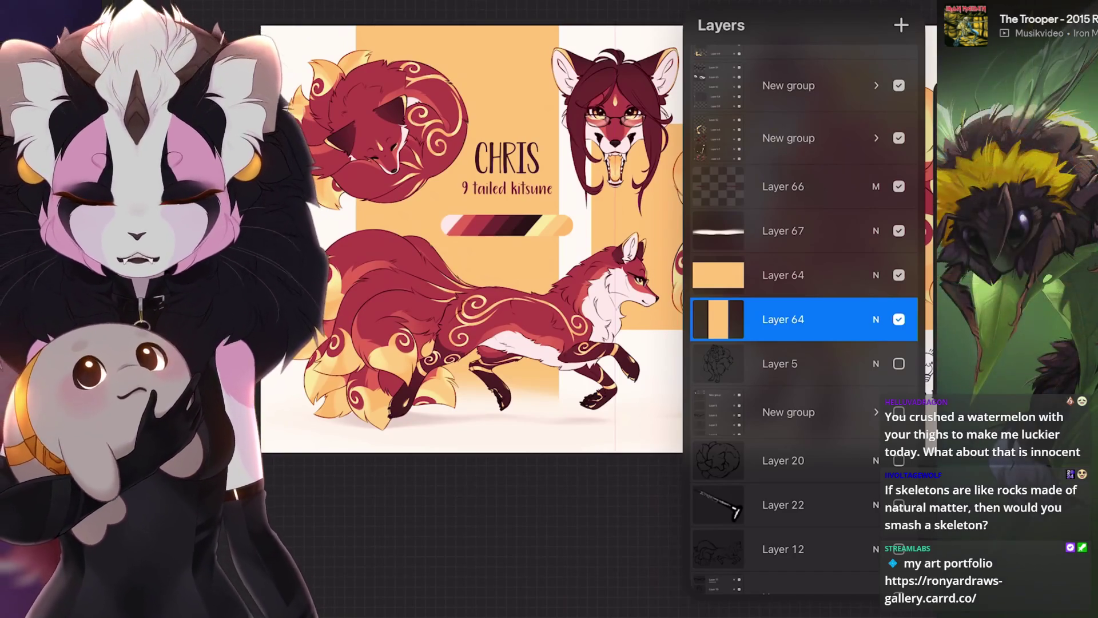
# Restore Layer 64's visibility after briefly hiding it.
pyautogui.scroll(10, 804, 320)
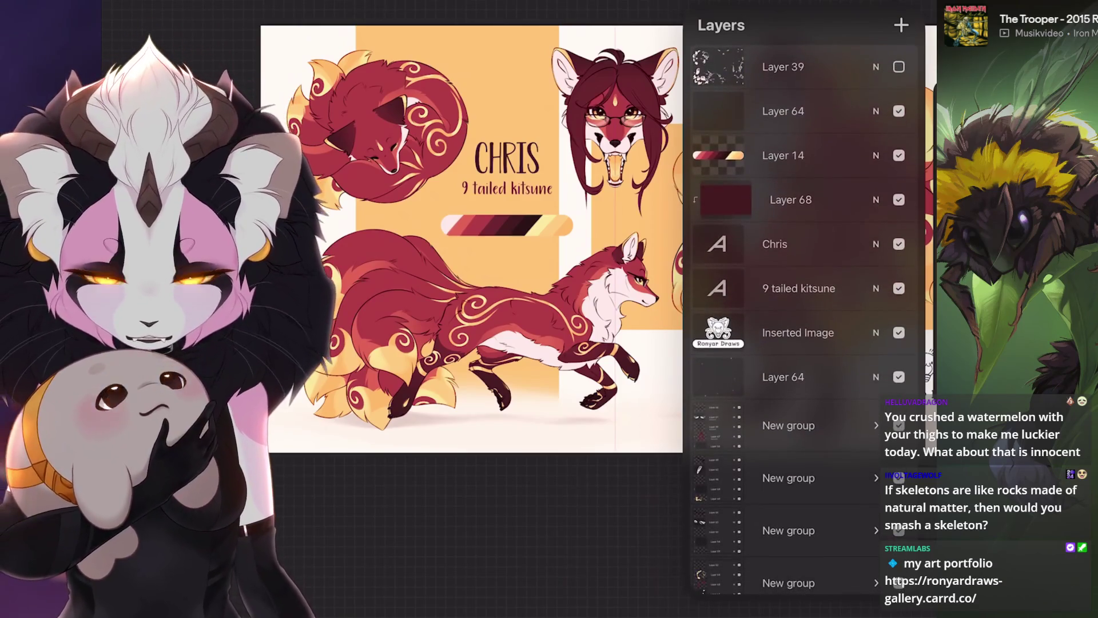
pyautogui.click(783, 111)
pyautogui.click(898, 111)
pyautogui.click(899, 111)
pyautogui.scroll(5, 458, 229)
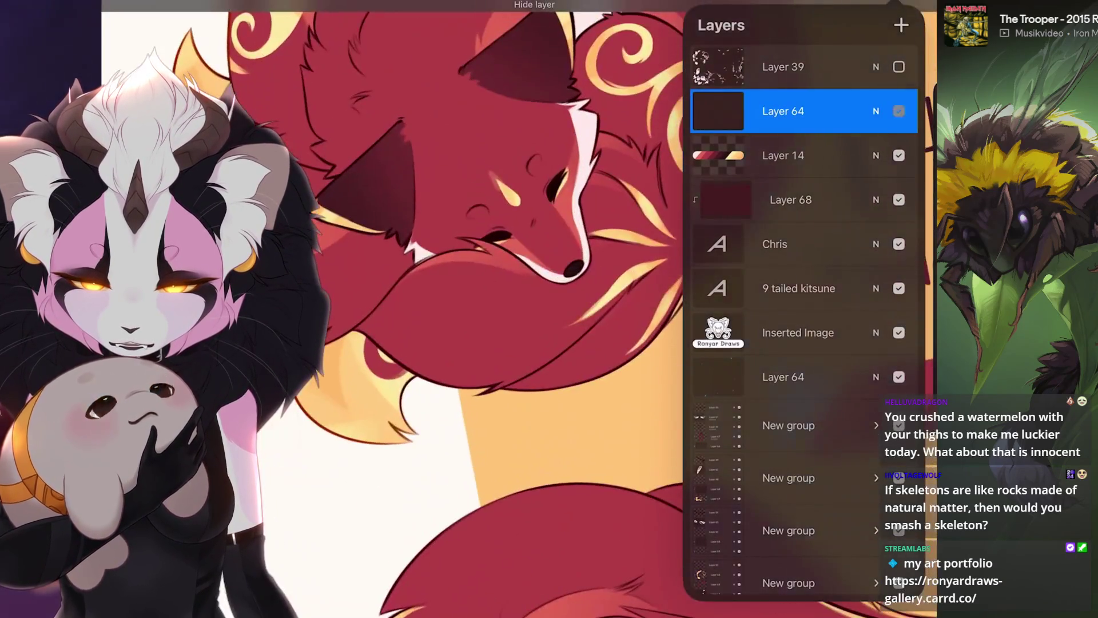
pyautogui.scroll(-5, 474, 309)
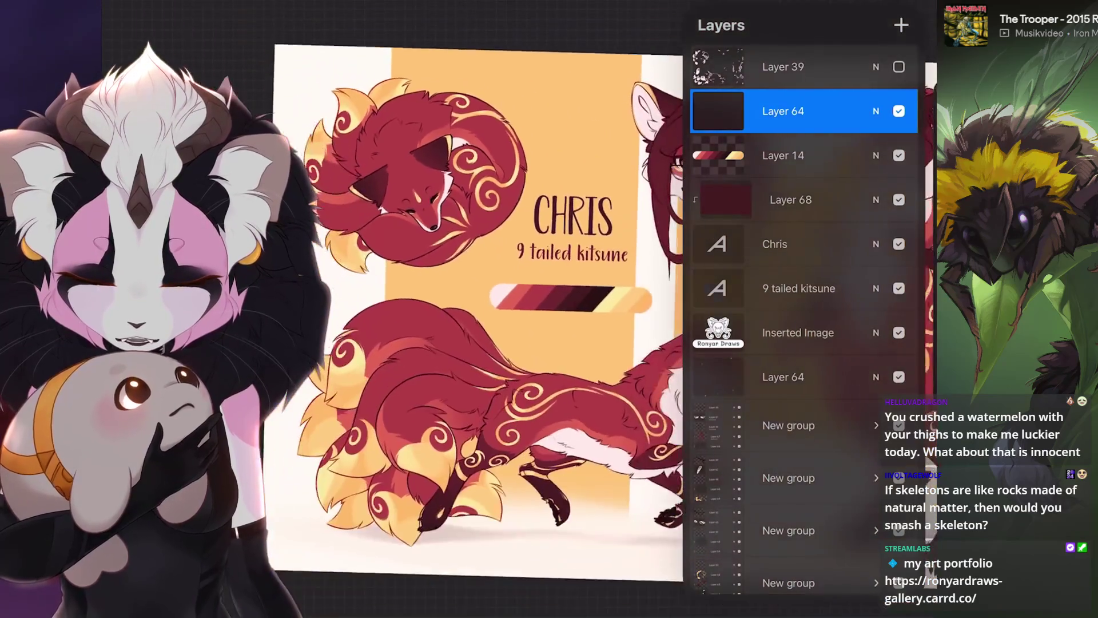
pyautogui.click(898, 377)
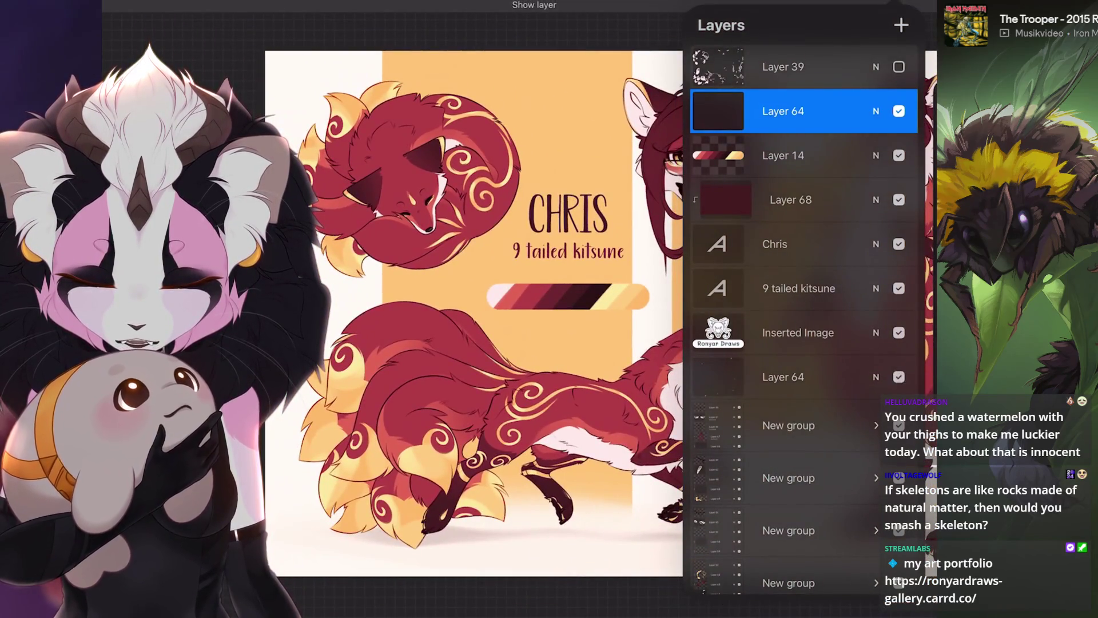
pyautogui.scroll(5, 423, 195)
# Delete the lower duplicate Layer 64, select the first New group, and resume freehand selection.
pyautogui.moveTo(829, 376); pyautogui.dragTo(744, 377)
pyautogui.click(893, 377)
pyautogui.scroll(-5, 458, 257)
pyautogui.click(790, 381)
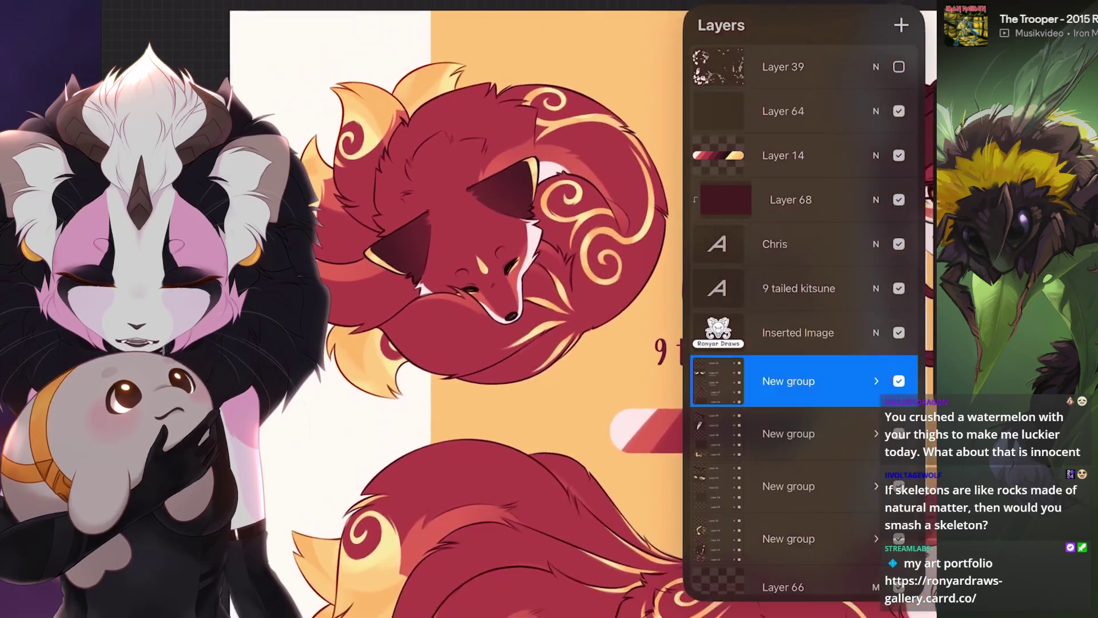
pyautogui.scroll(-3, 475, 309)
pyautogui.press('s')
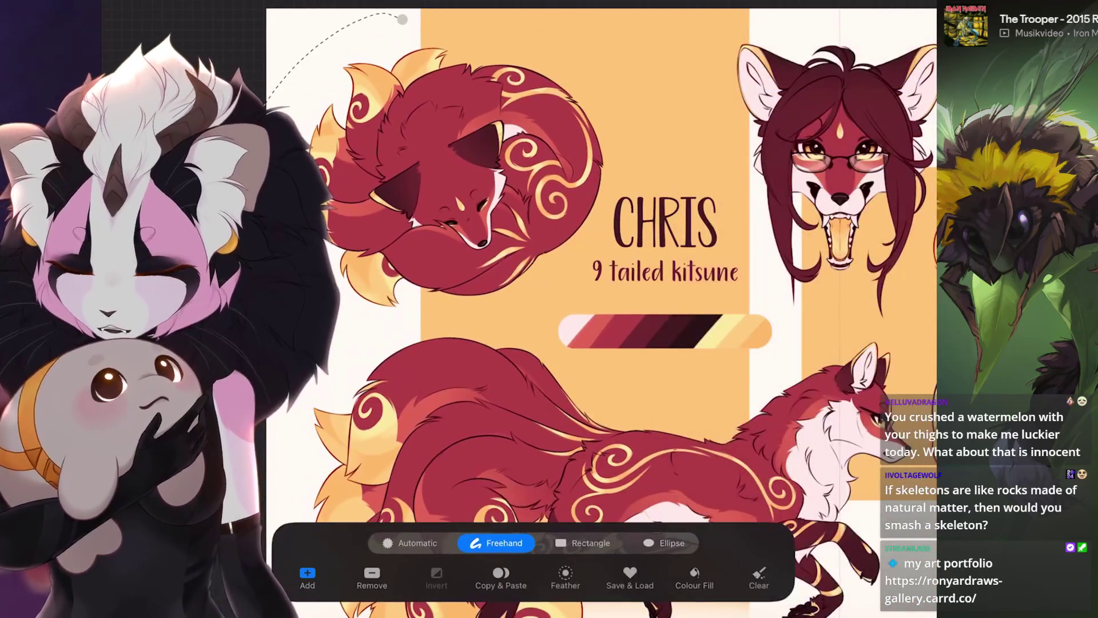
pyautogui.moveTo(403, 19); pyautogui.dragTo(372, 330)
pyautogui.press('v')
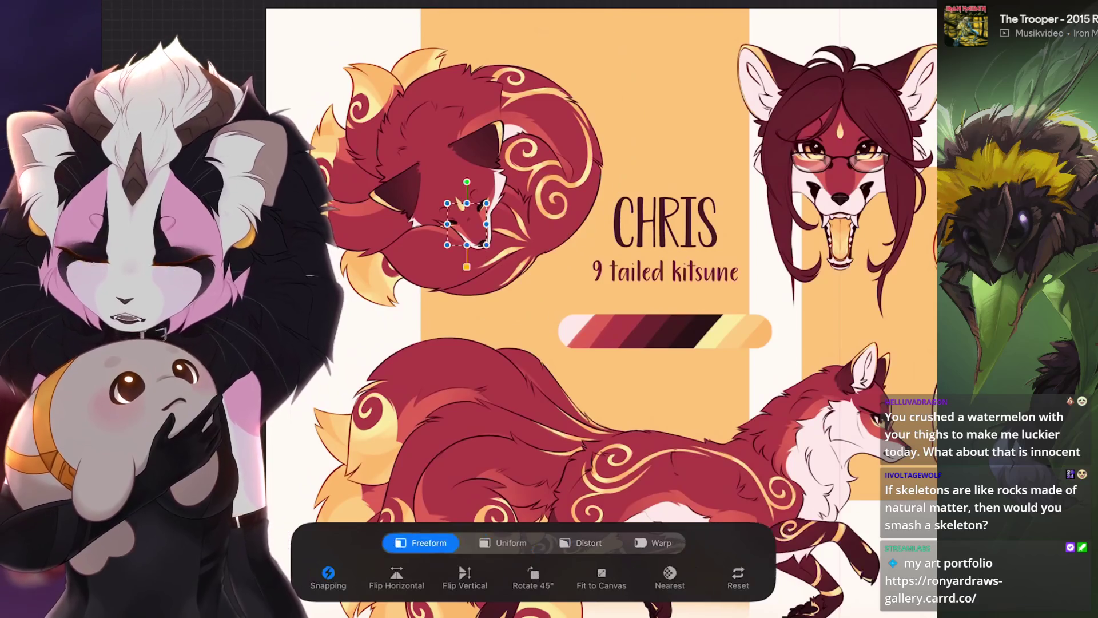
pyautogui.scroll(2, 502, 189)
pyautogui.scroll(2, 504, 229)
pyautogui.press('l')
pyautogui.hotkey('ctrl', 'z')
pyautogui.click(788, 476)
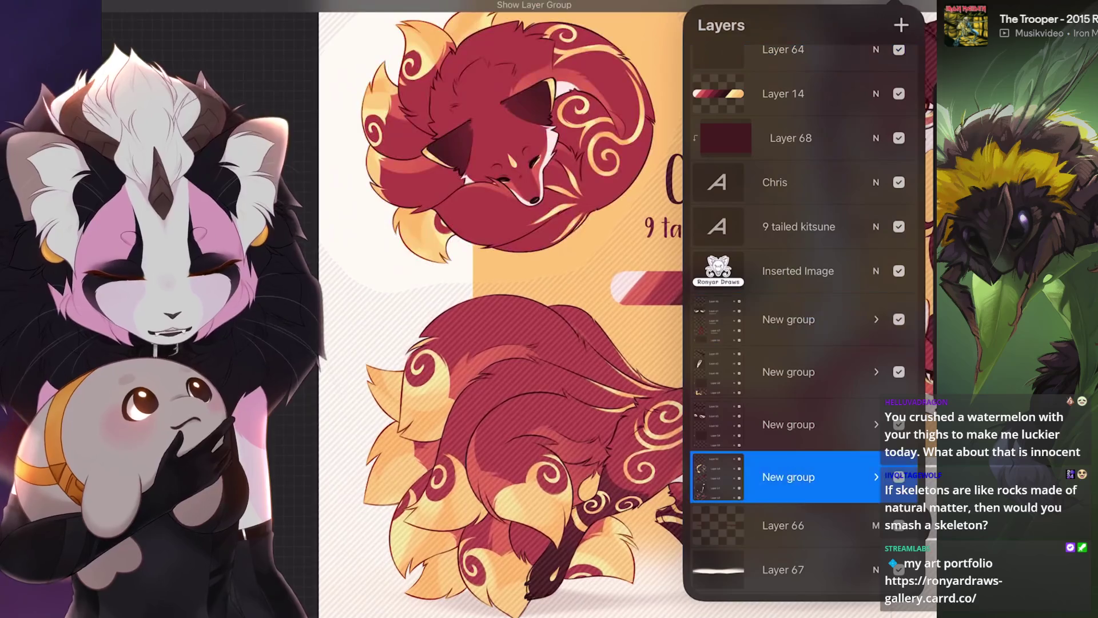
pyautogui.press('v')
pyautogui.press('l')
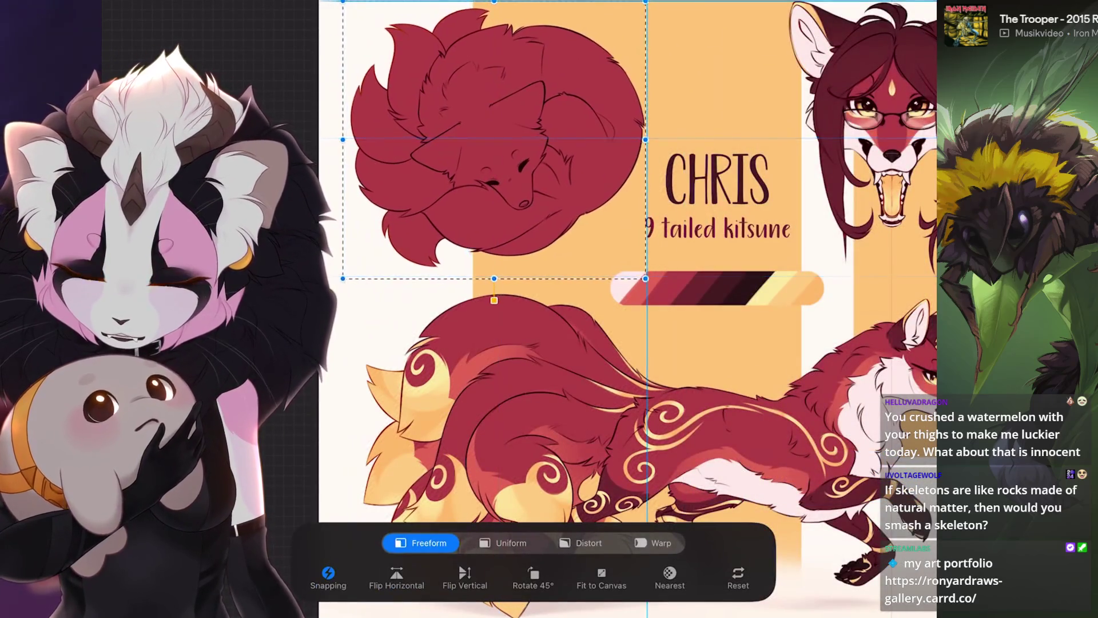
pyautogui.scroll(-2, 610, 286)
pyautogui.moveTo(418, 171); pyautogui.dragTo(415, 168)
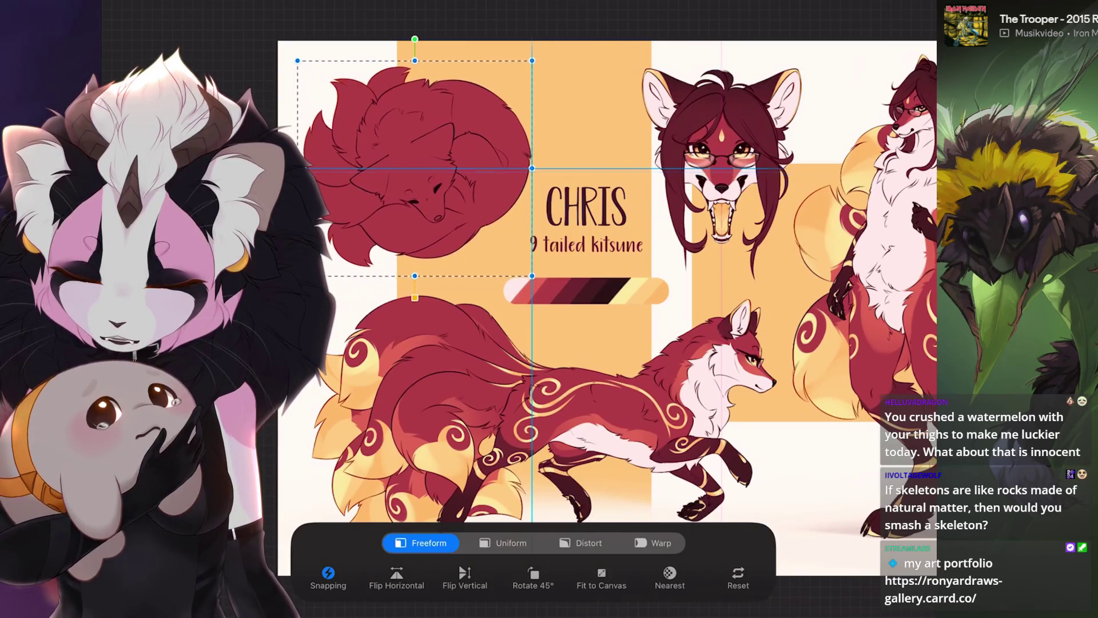
pyautogui.press('Return')
pyautogui.scroll(-2, 592, 298)
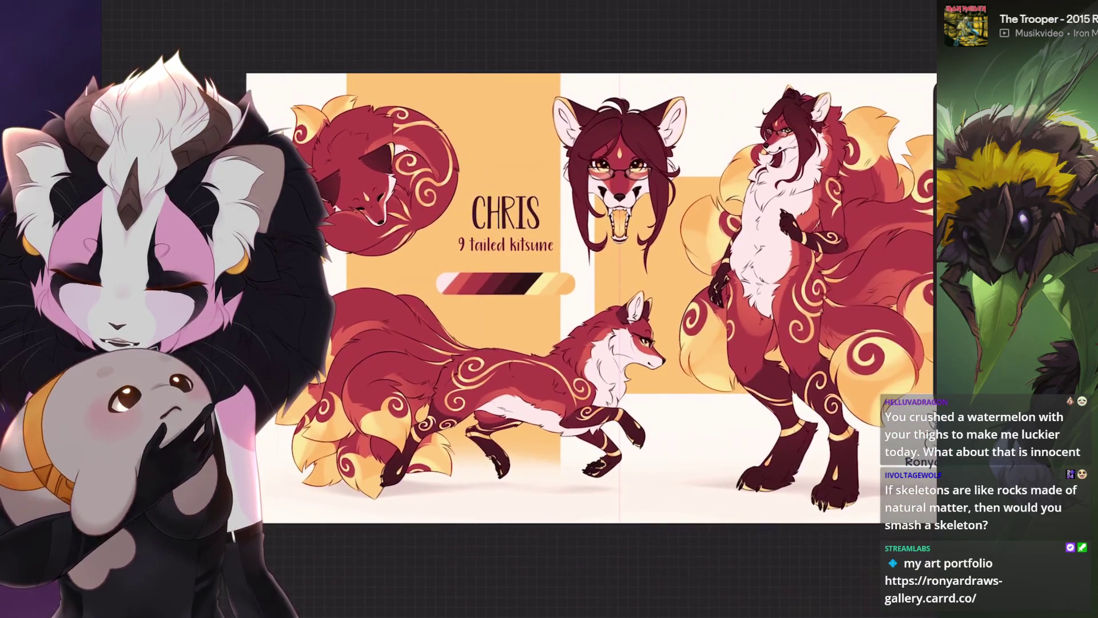
pyautogui.hotkey('ctrl', 'z')
pyautogui.scroll(3, 592, 297)
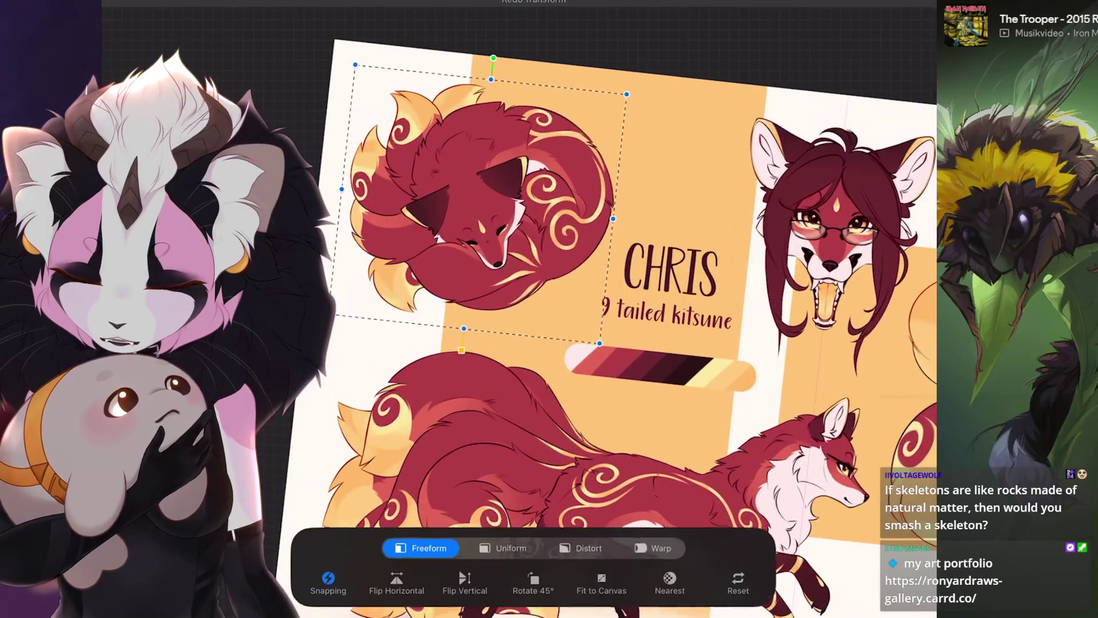
pyautogui.press('v')
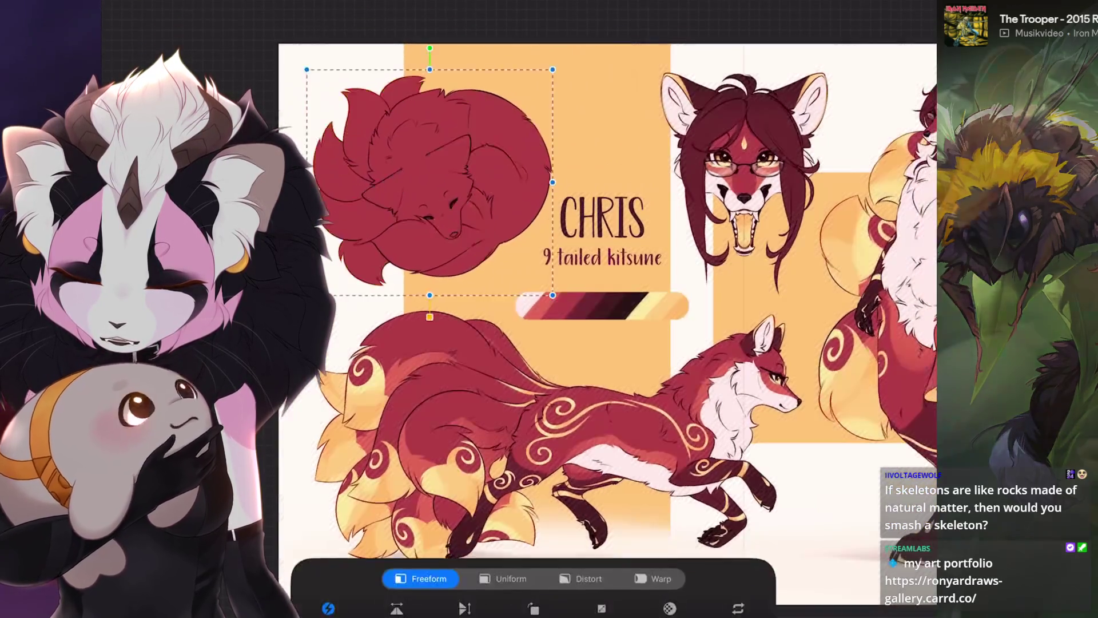
pyautogui.moveTo(563, 221); pyautogui.dragTo(561, 221)
pyautogui.scroll(-5, 572, 286)
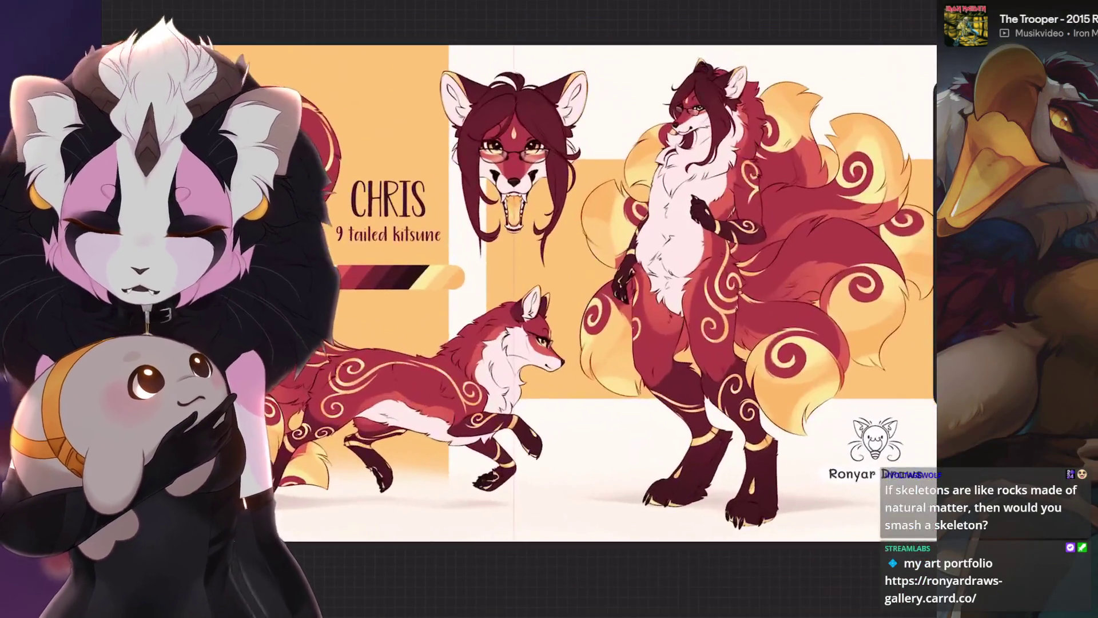
pyautogui.scroll(3, 515, 269)
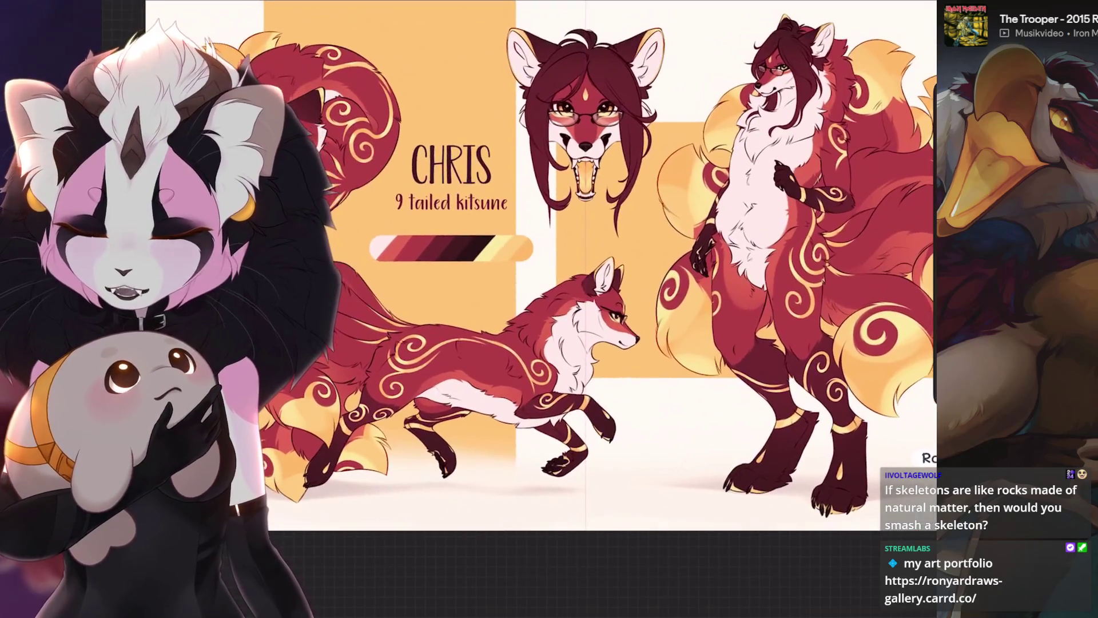
pyautogui.scroll(5, 486, 240)
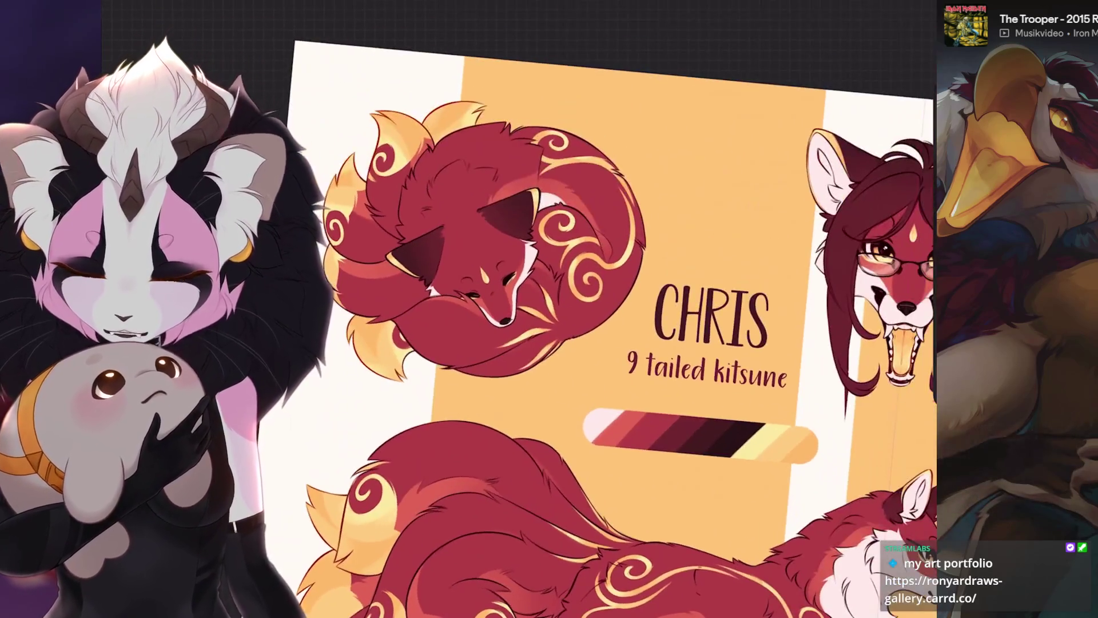
pyautogui.moveTo(486, 241); pyautogui.dragTo(486, 238)
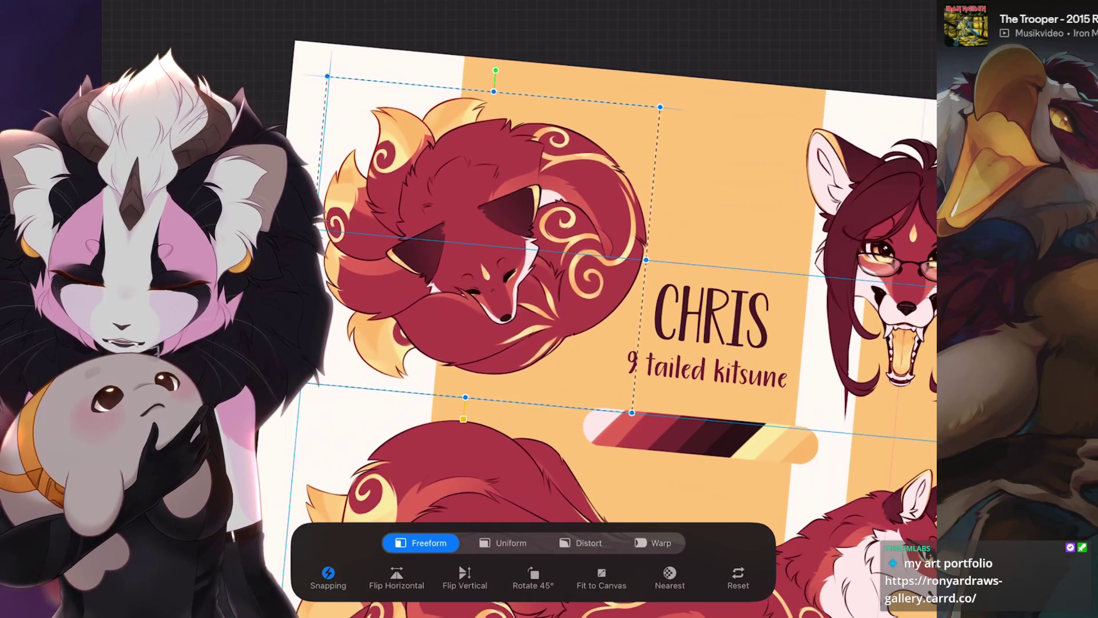
pyautogui.press('v')
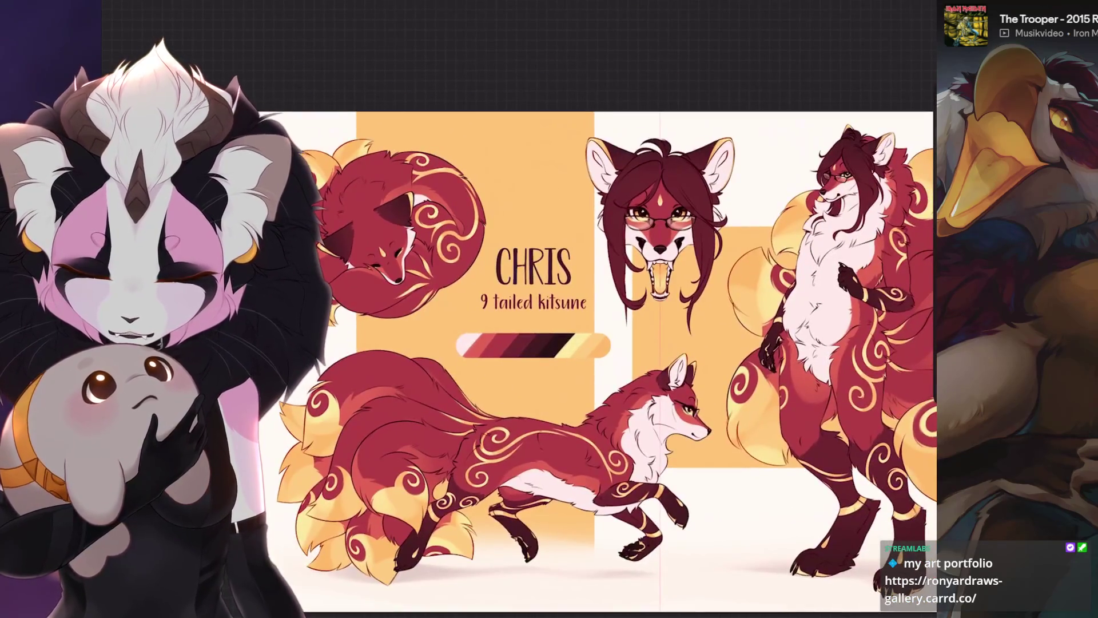
pyautogui.hotkey('ctrl', 'z')
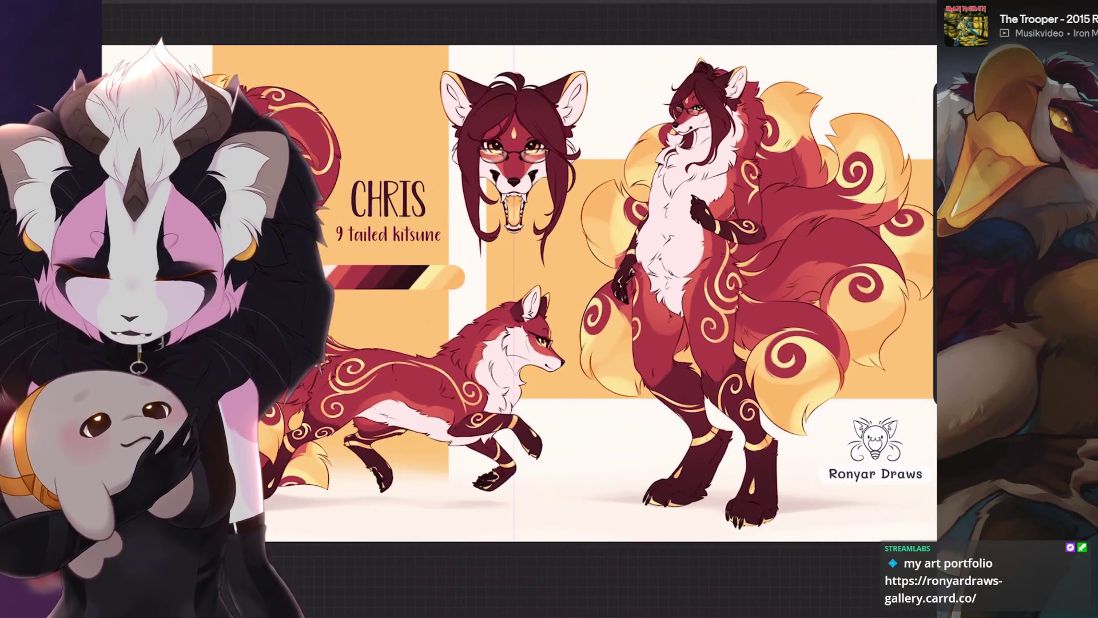
pyautogui.scroll(2, 520, 293)
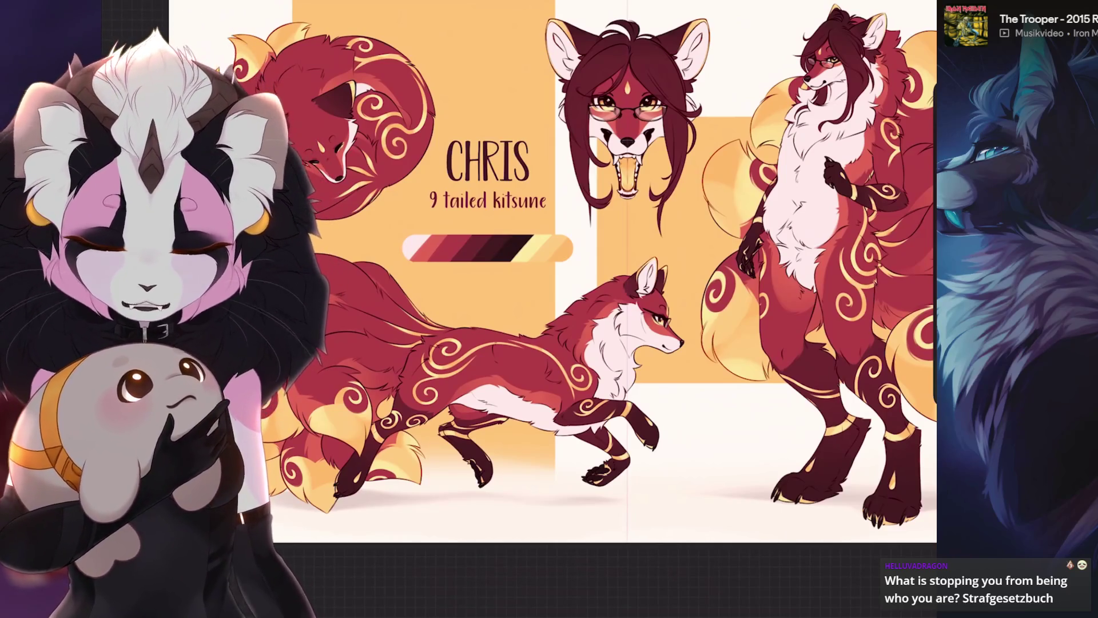
pyautogui.press('l')
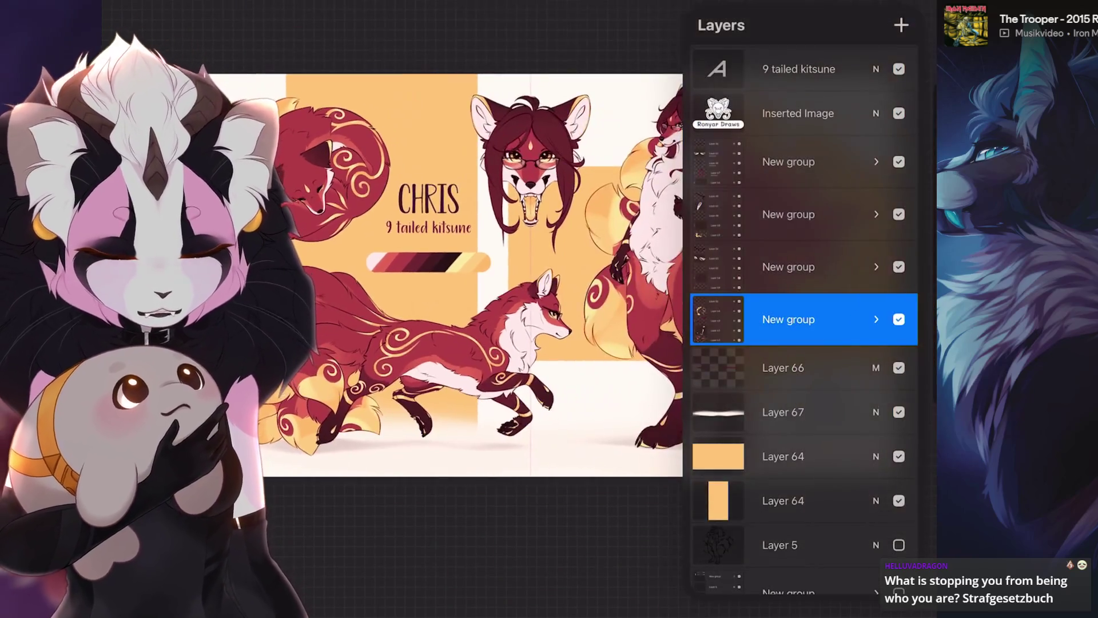
# Merge the upper Layer 64 down into the other Layer 64 and return to the canvas.
pyautogui.click(783, 412)
pyautogui.click(783, 456)
pyautogui.click(718, 456)
pyautogui.click(606, 561)
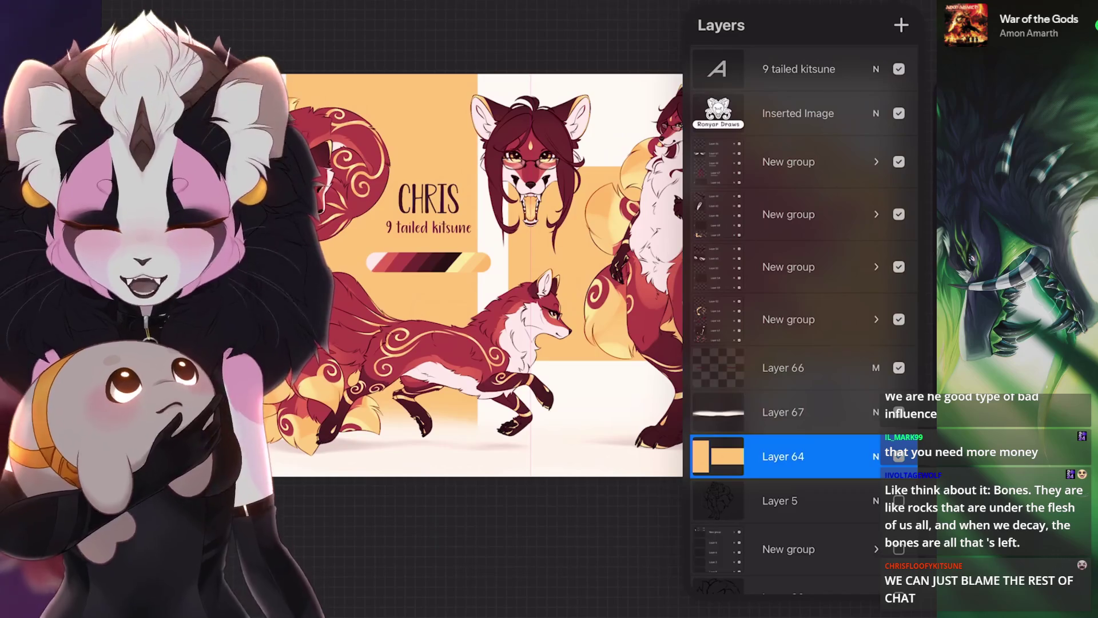
pyautogui.press('Escape')
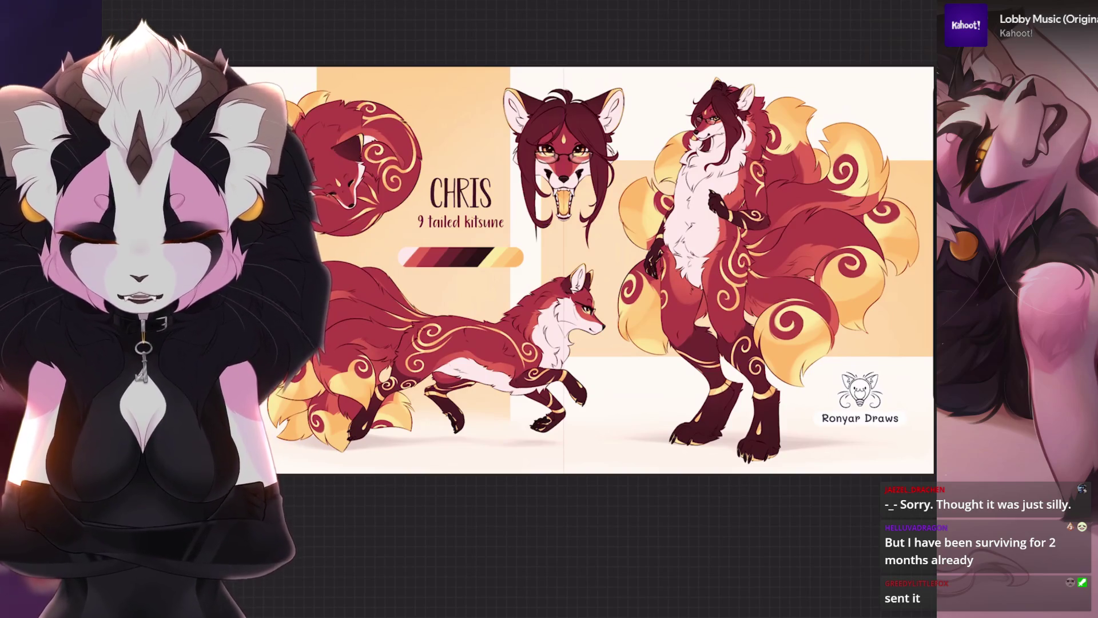
pyautogui.press('l')
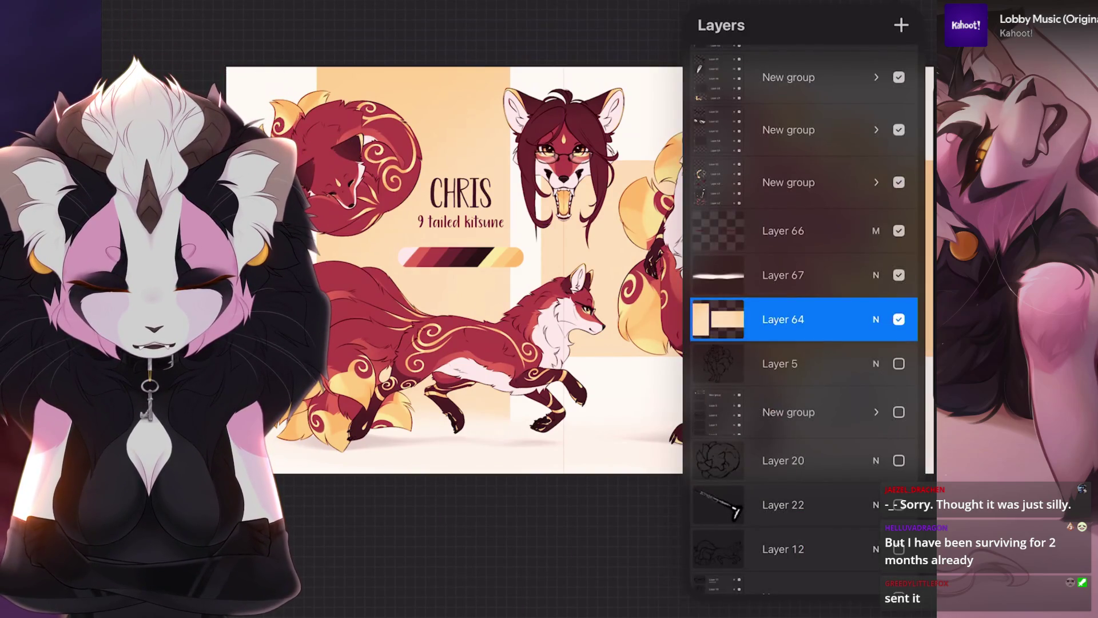
pyautogui.scroll(3, 457, 269)
pyautogui.press('l')
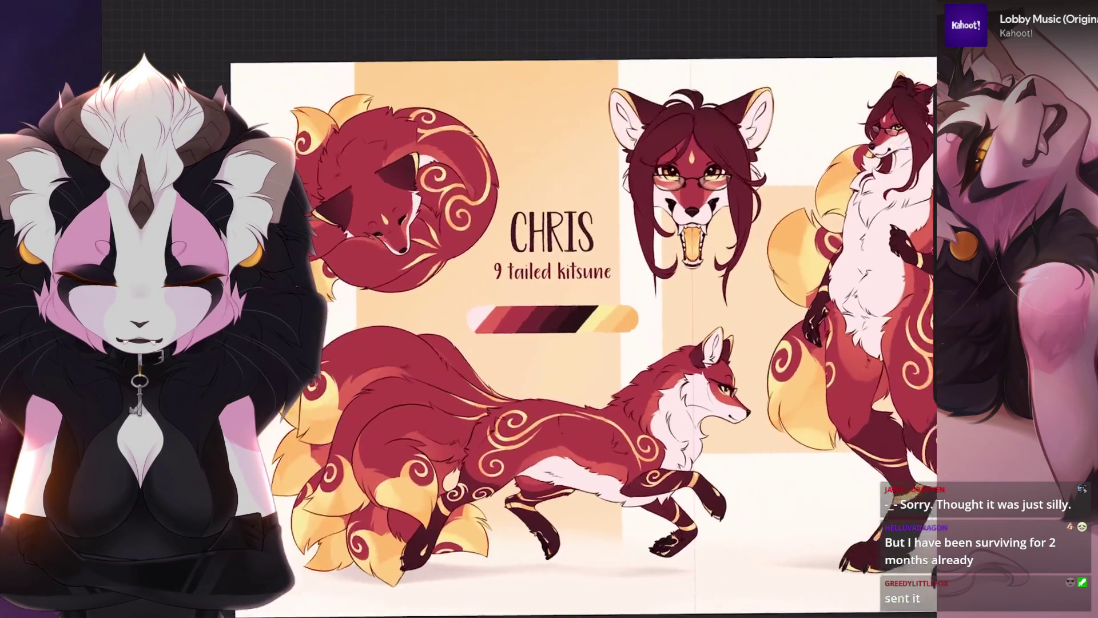
pyautogui.press('c')
pyautogui.moveTo(753, 47); pyautogui.dragTo(766, 46)
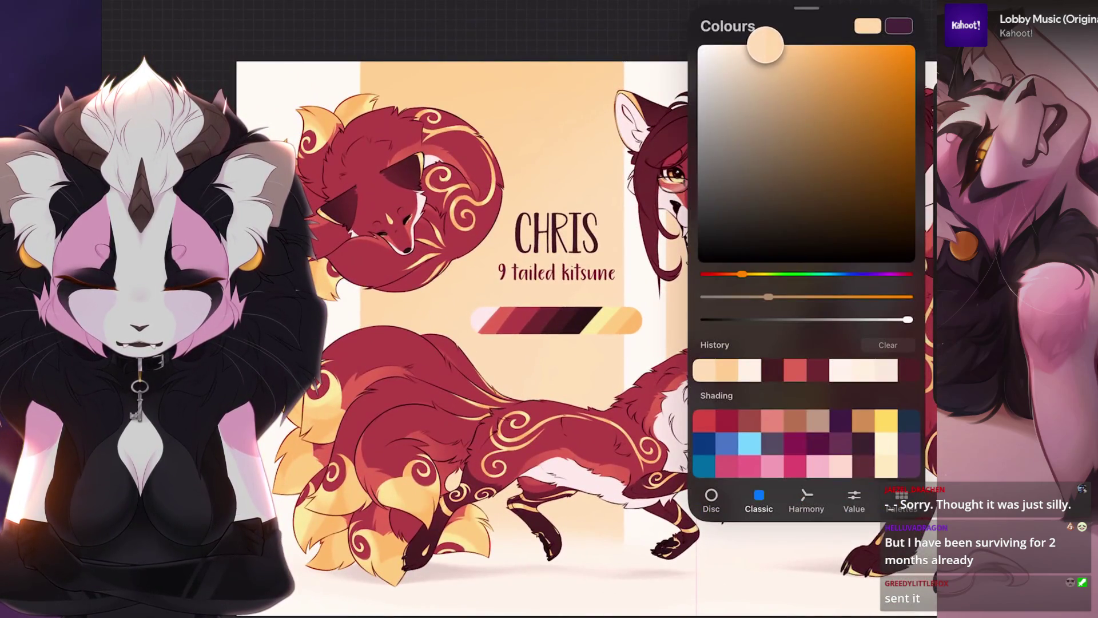
pyautogui.press('c')
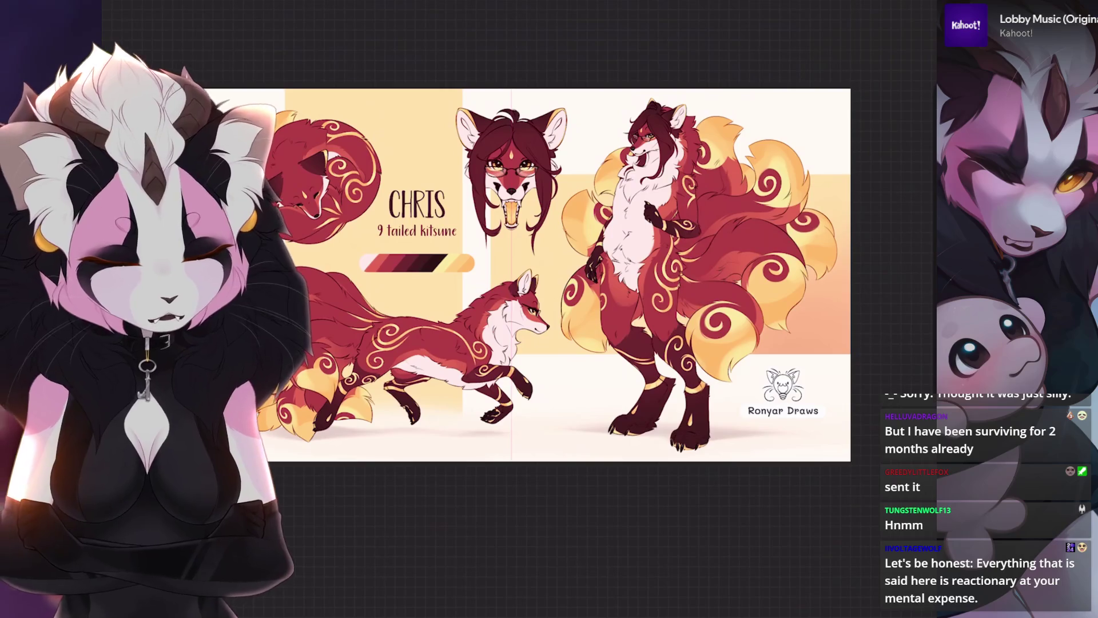
pyautogui.hotkey('ctrl', 'z')
pyautogui.hotkey('ctrl', 'z')
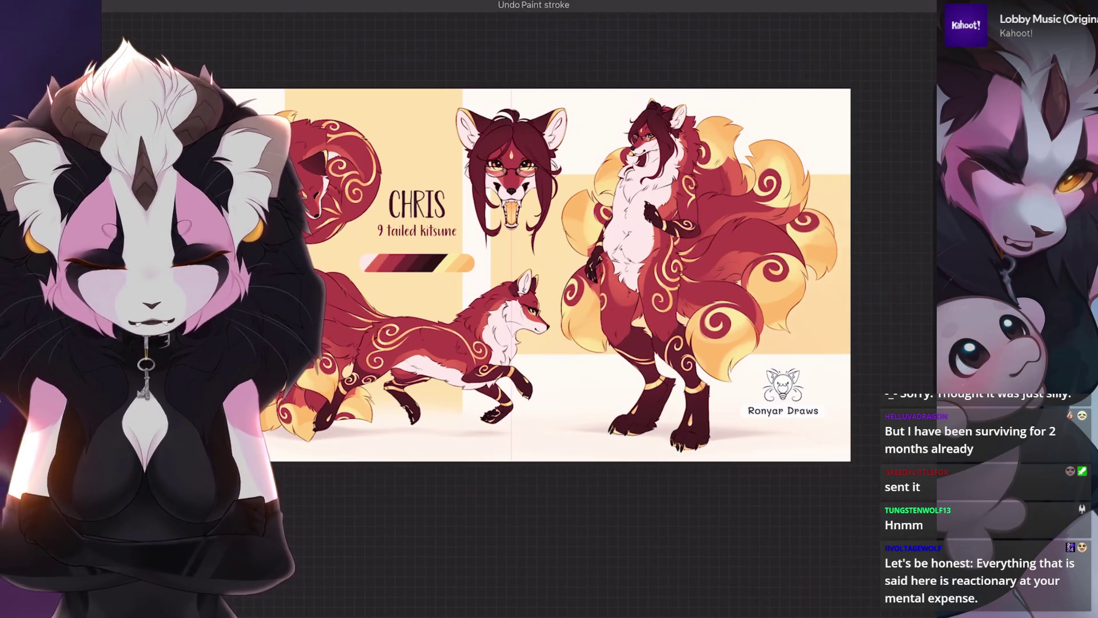
pyautogui.hotkey('ctrl', 'z')
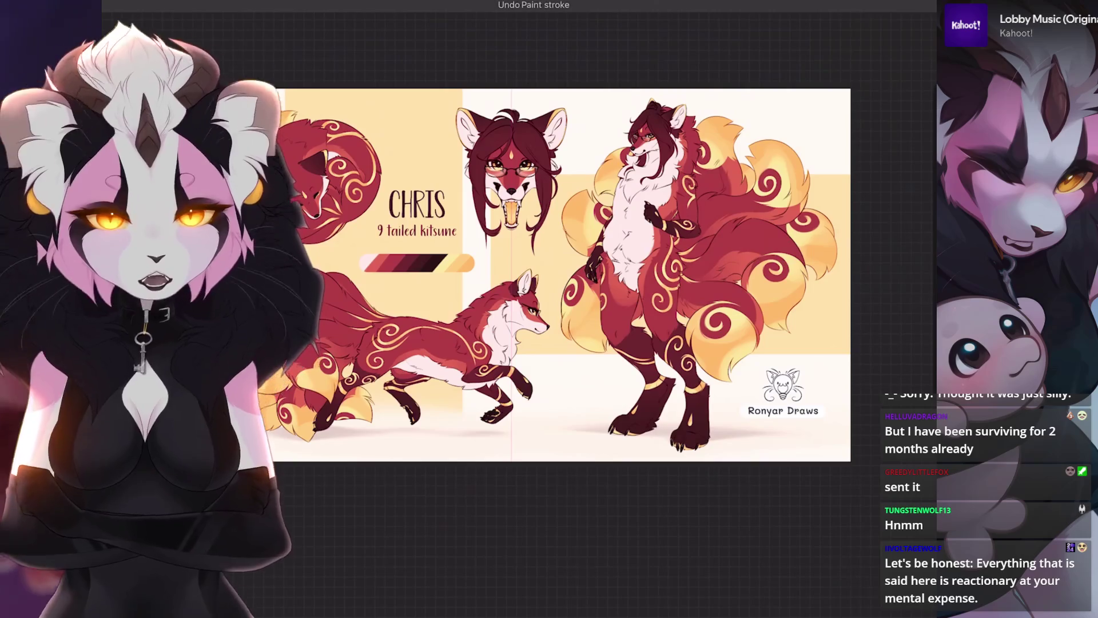